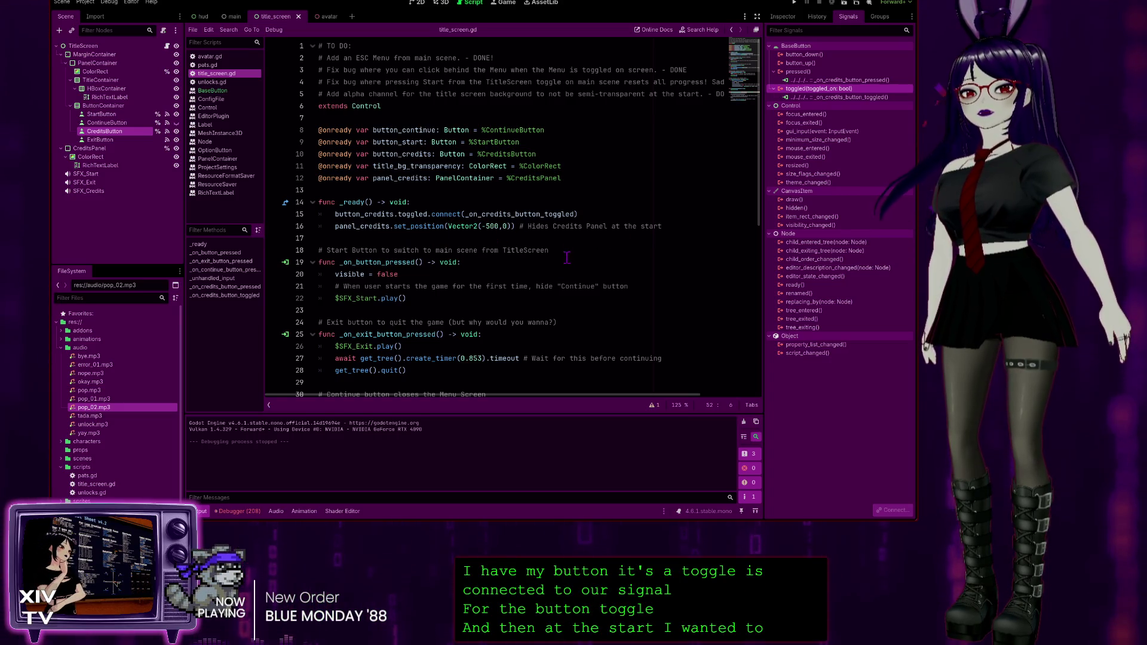
Select and review the set_position call on line 55 of title_screen.gd
{"action": "scroll", "coordinate": [567, 257], "scroll_direction": "down", "scroll_amount": 9}
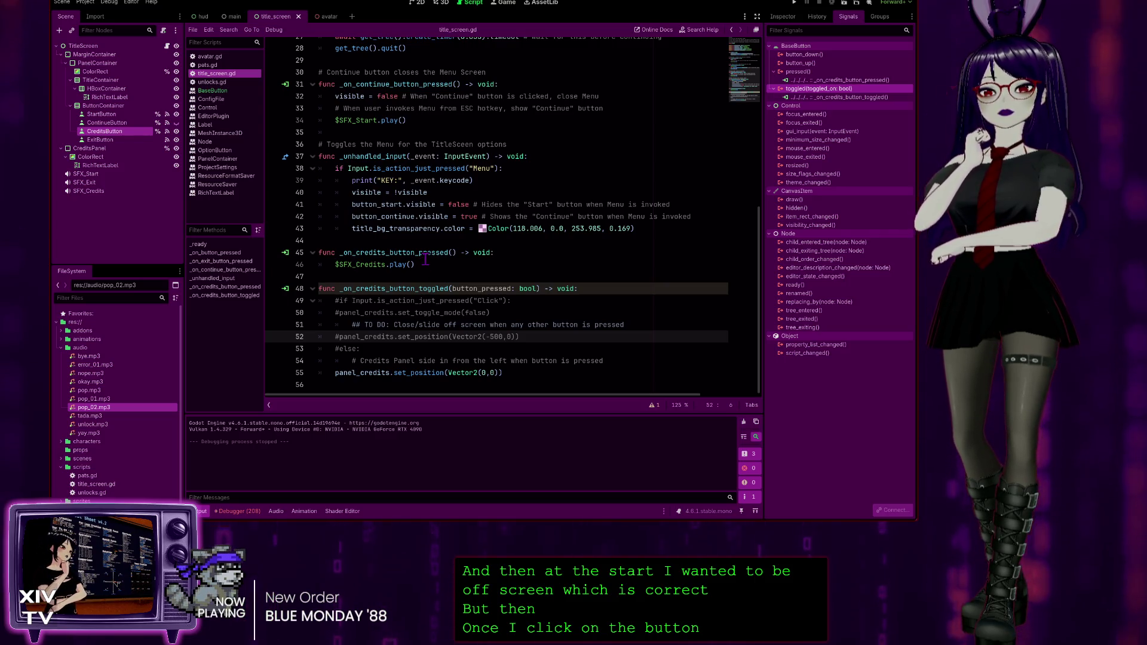
{"action": "left_click_drag", "start_coordinate": [504, 372], "coordinate": [335, 372]}
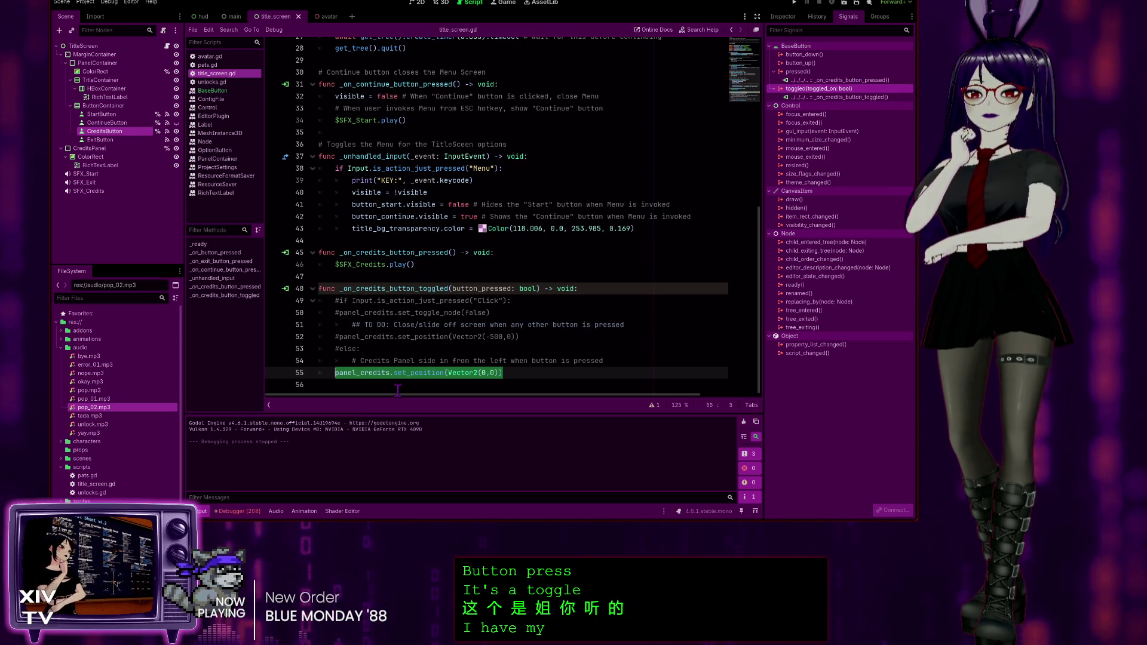
{"action": "scroll", "coordinate": [434, 280], "scroll_direction": "up", "scroll_amount": 9}
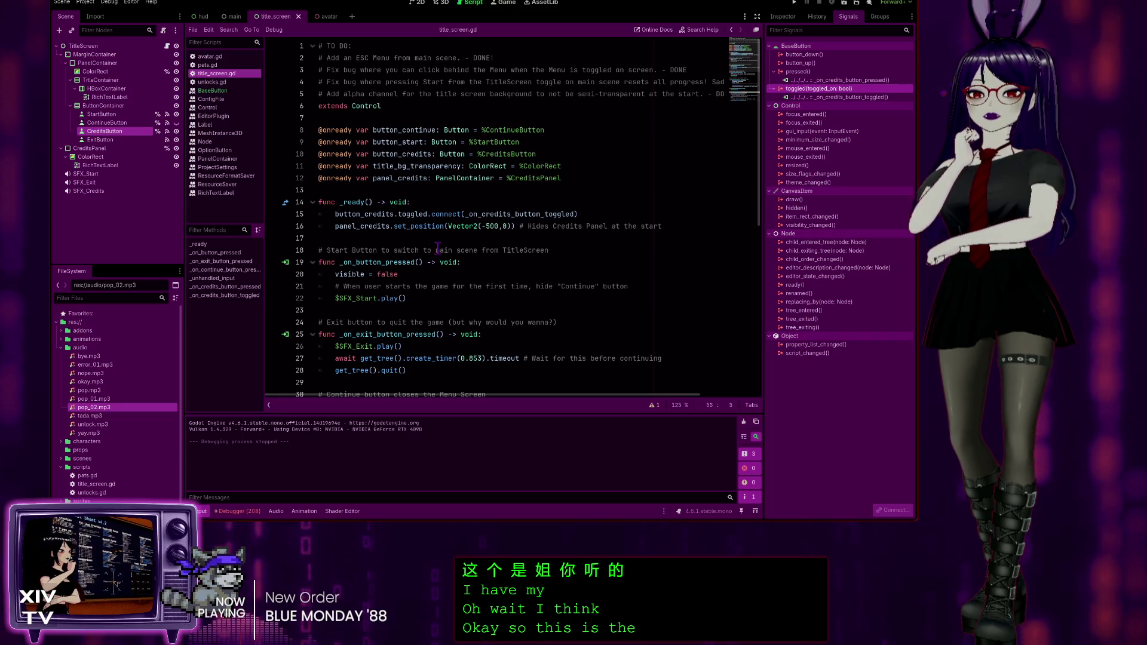
{"action": "scroll", "coordinate": [442, 311], "scroll_direction": "down", "scroll_amount": 9}
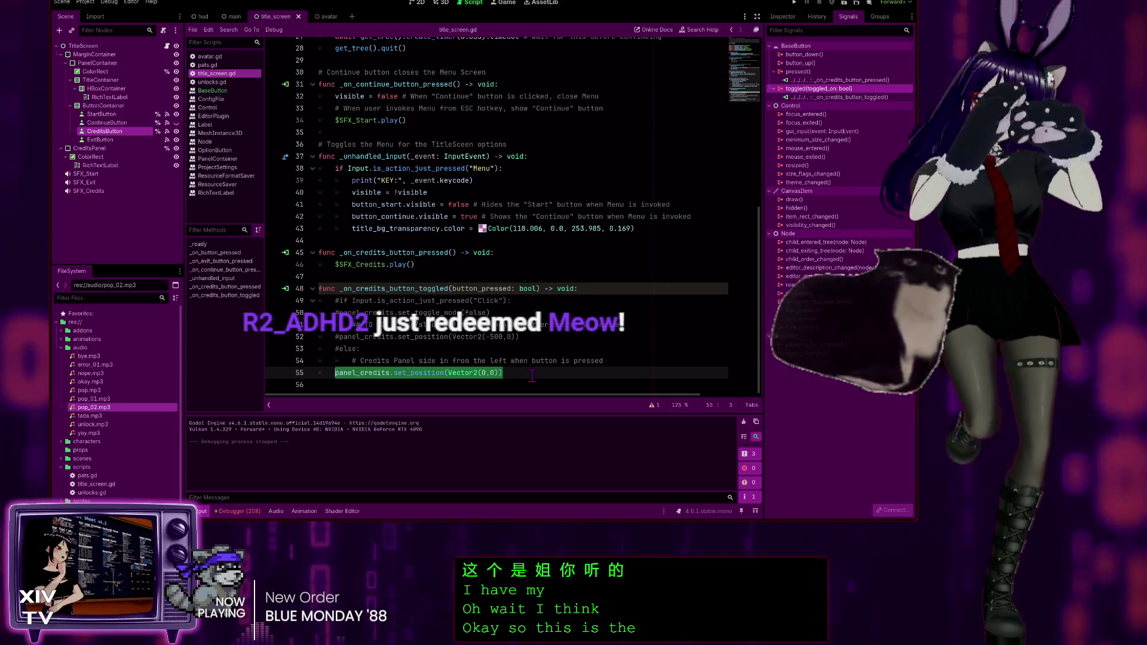
{"action": "left_click", "coordinate": [531, 375]}
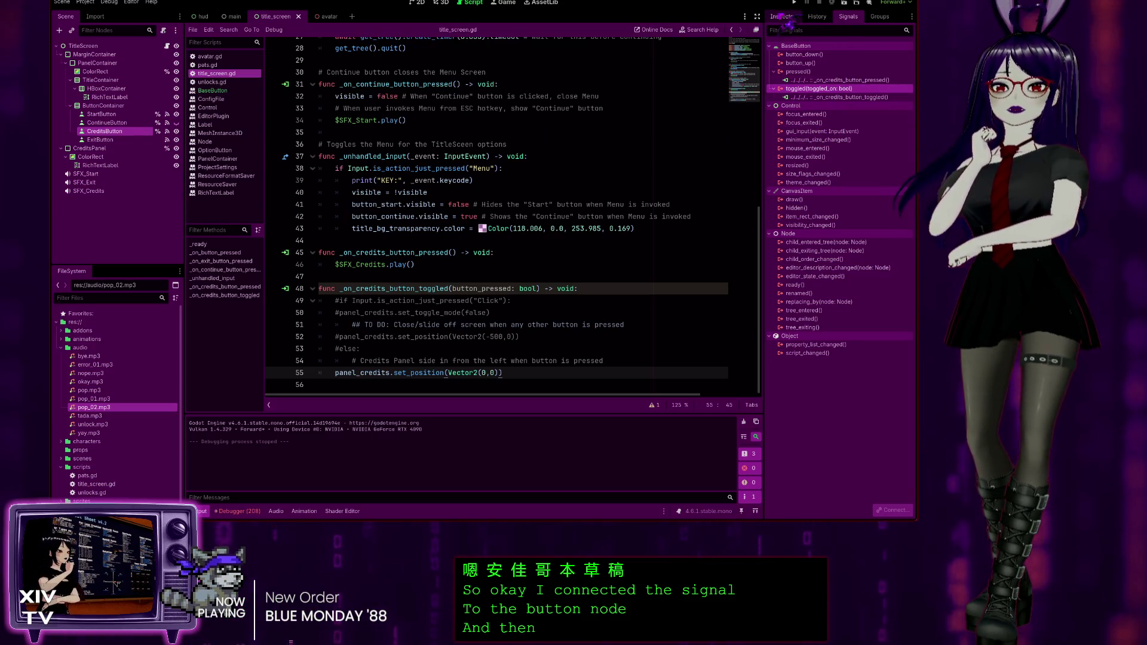
Show the CreditsButton's Inspector, then test-run the game by pressing Credits and then Quit
{"action": "left_click", "coordinate": [786, 17]}
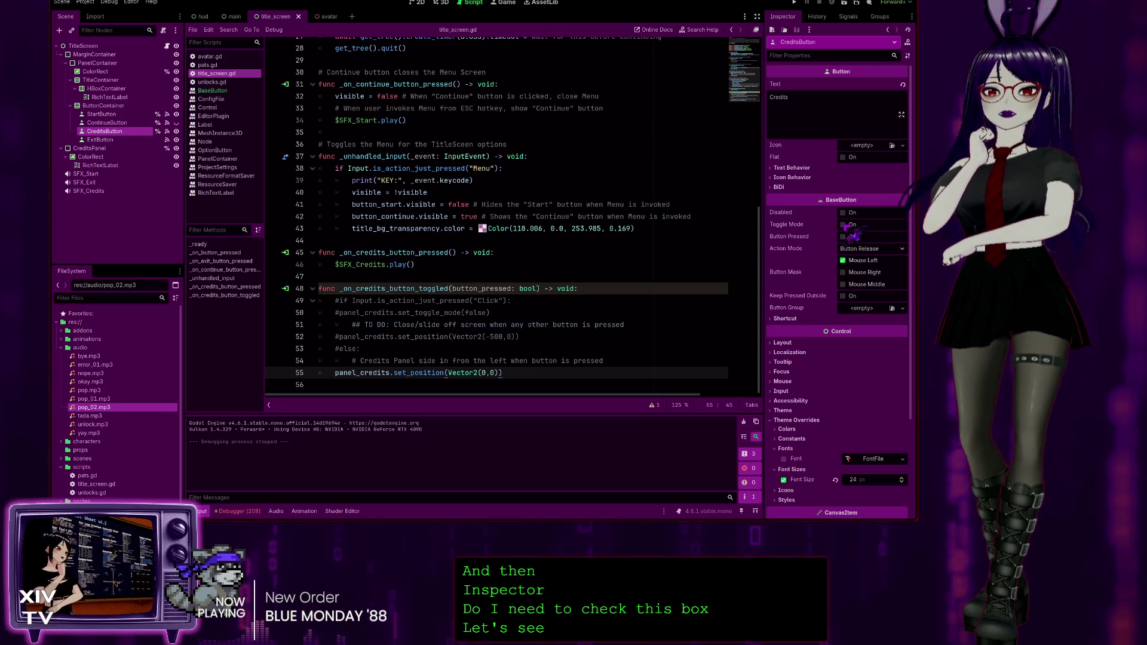
{"action": "left_click", "coordinate": [795, 3]}
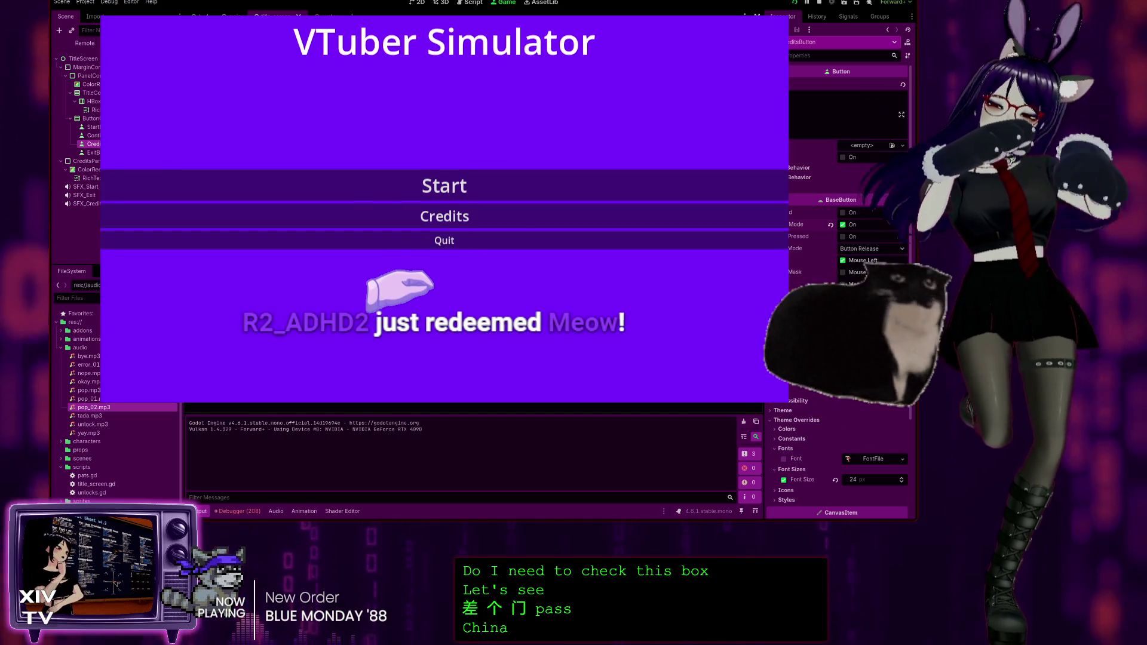
{"action": "left_click", "coordinate": [441, 216]}
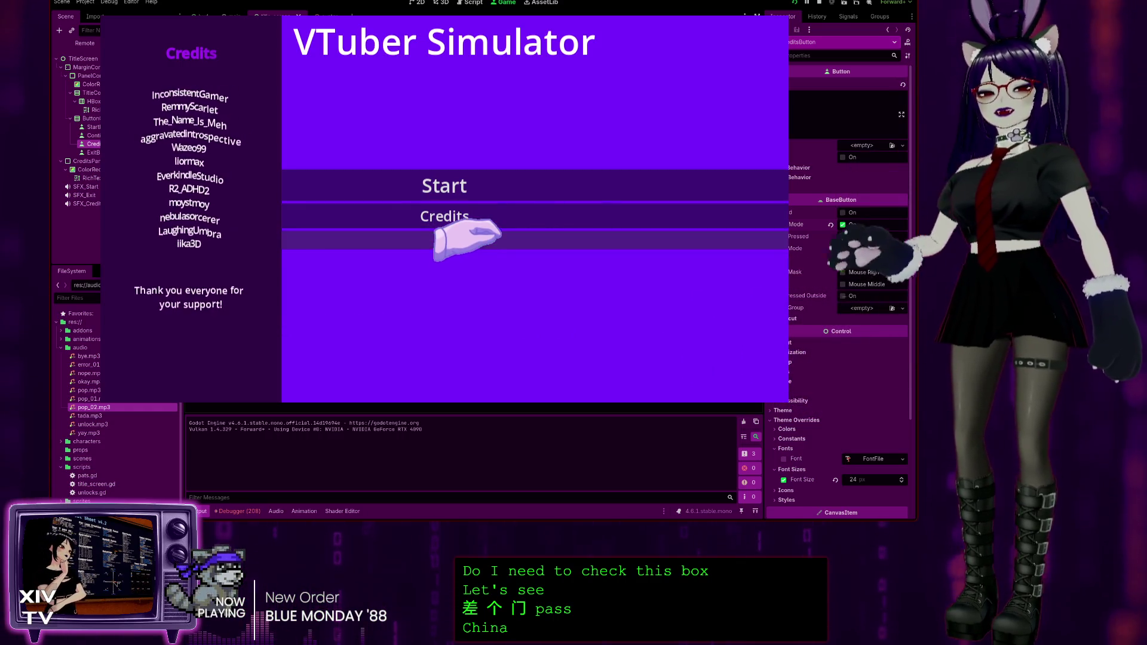
{"action": "left_click", "coordinate": [508, 243]}
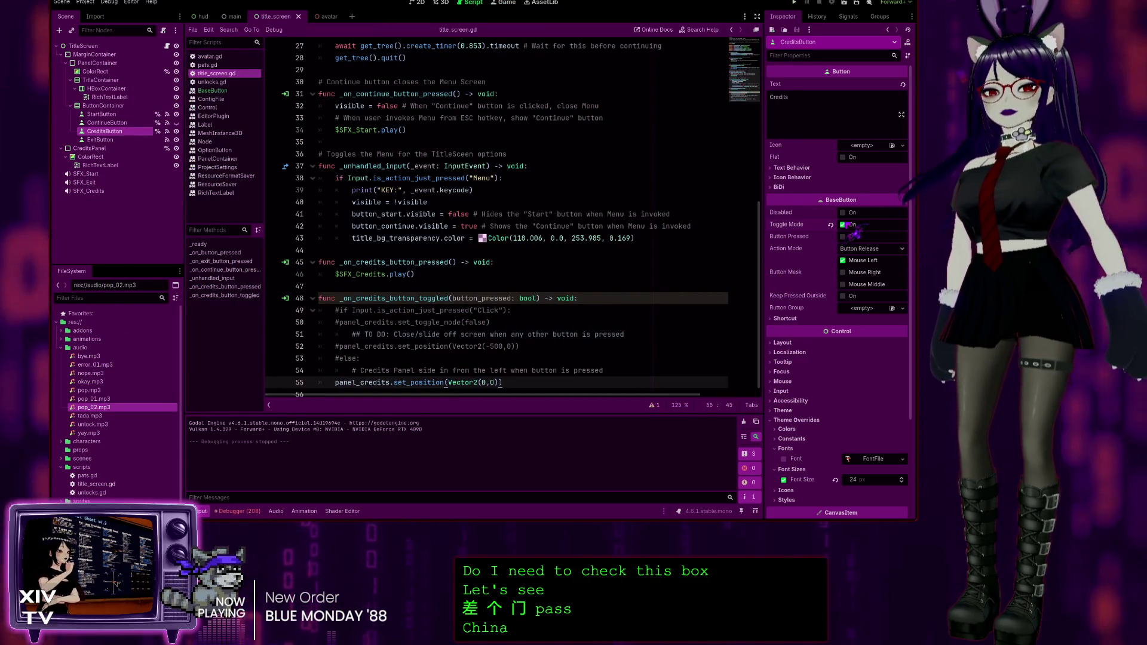
Change the CreditsButton's Toggle Mode and Button Pressed settings, retesting the game in between
{"action": "left_click", "coordinate": [844, 224]}
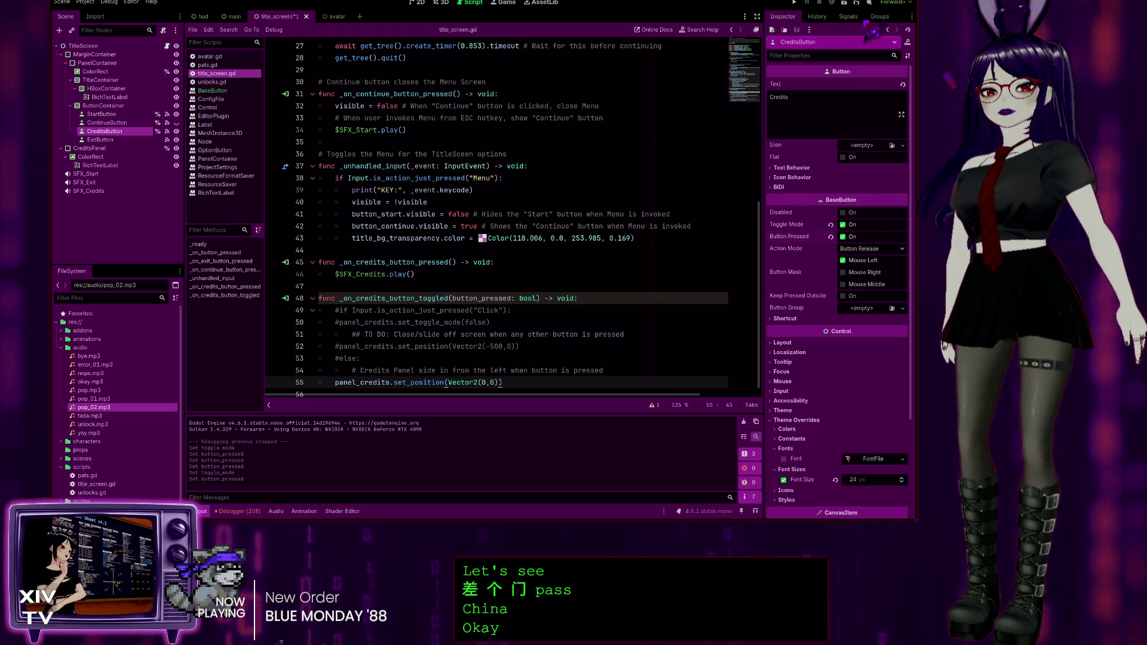
{"action": "left_click", "coordinate": [795, 5]}
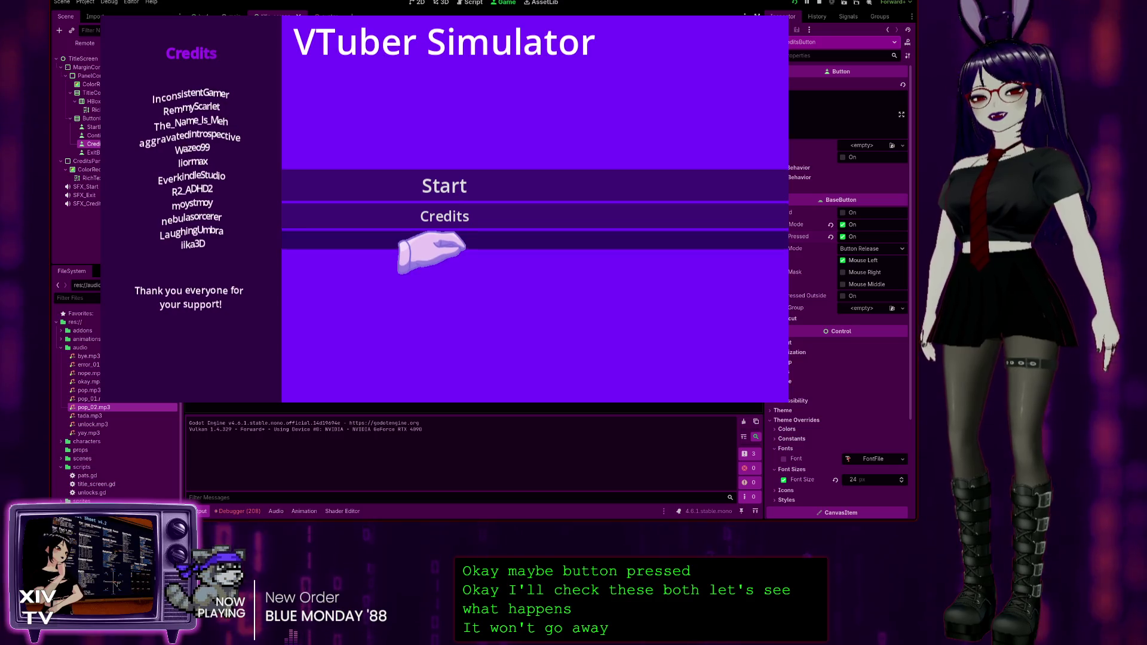
{"action": "left_click", "coordinate": [436, 242]}
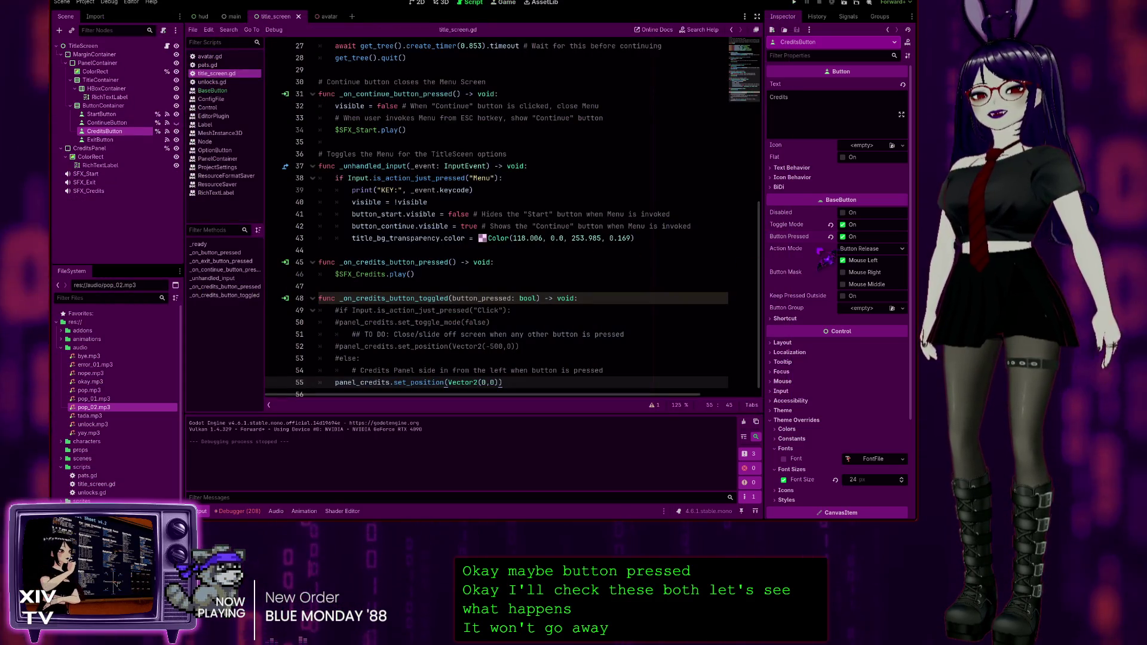
{"action": "left_click", "coordinate": [843, 237]}
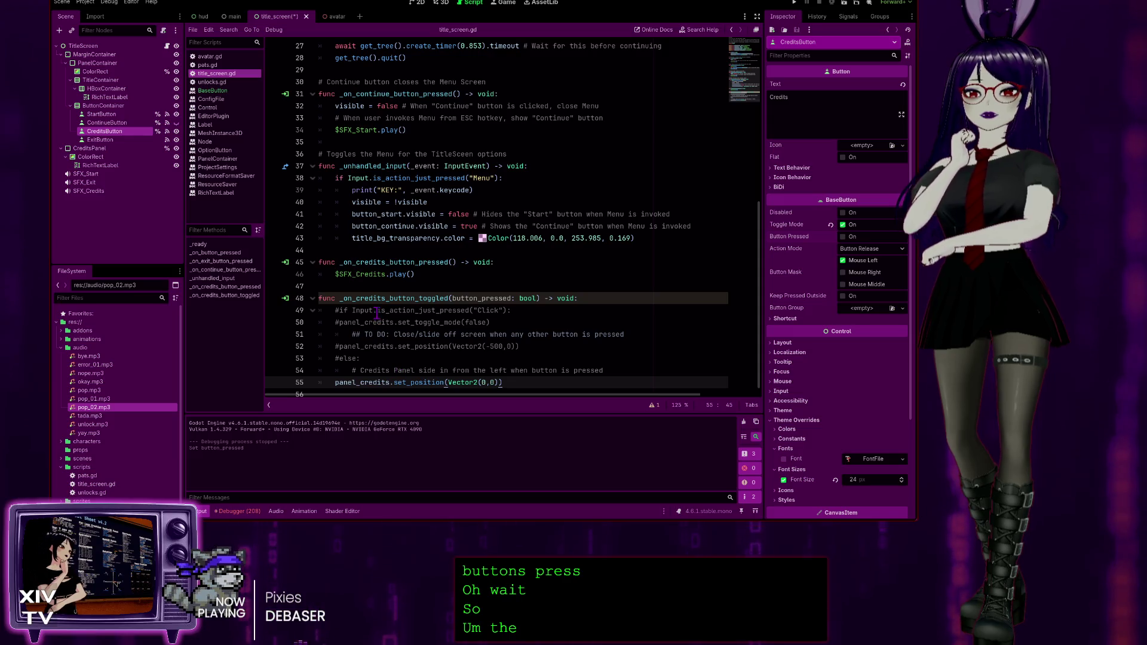
Add and remove a blank line after line 46, then select the set_position lines 54–55
{"action": "left_click", "coordinate": [435, 262]}
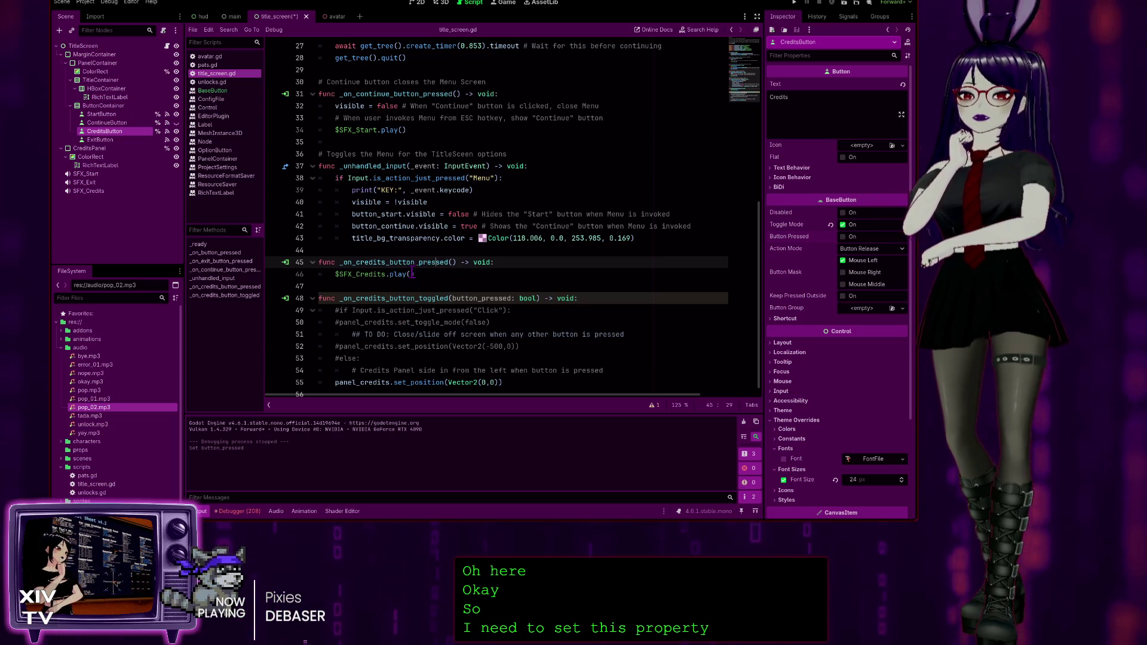
{"action": "left_click", "coordinate": [466, 273]}
{"action": "key", "text": "Return"}
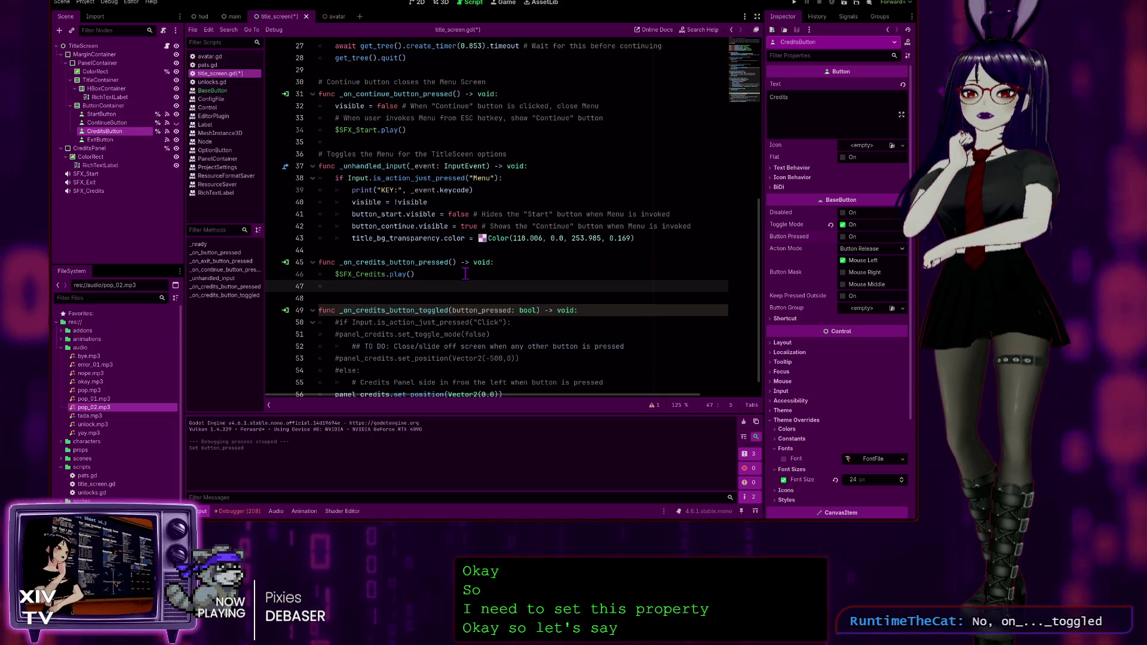
{"action": "key", "text": "BackSpace"}
{"action": "key", "text": "BackSpace"}
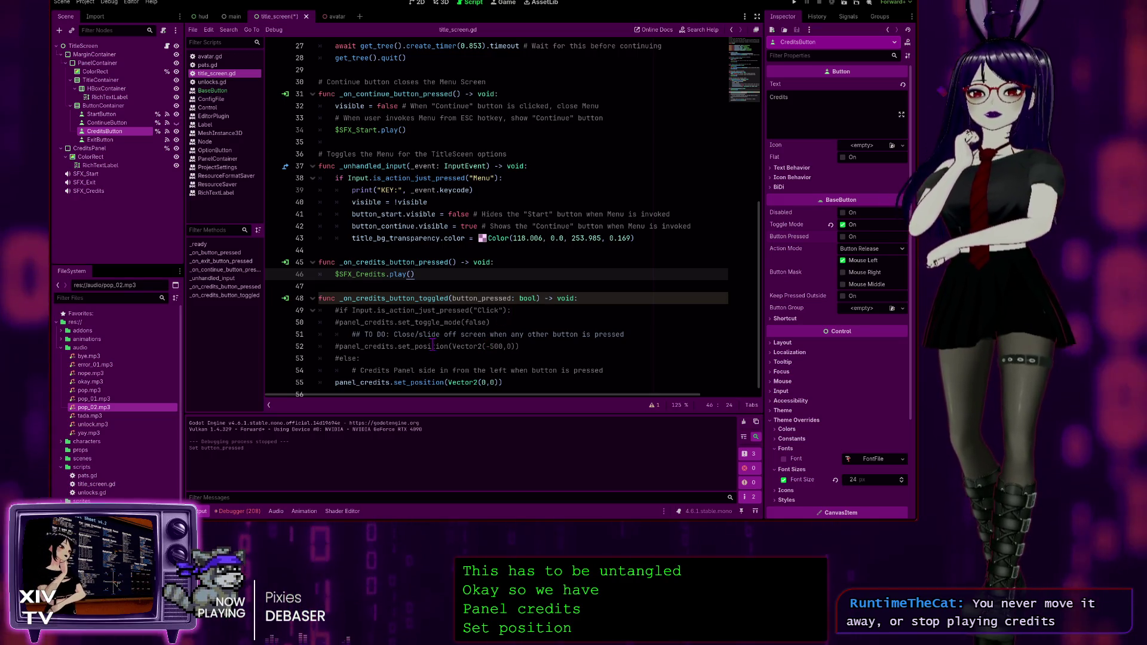
{"action": "mouse_move", "coordinate": [534, 387]}
{"action": "left_mouse_down"}
{"action": "mouse_move", "coordinate": [359, 385]}
{"action": "mouse_move", "coordinate": [319, 370]}
{"action": "left_mouse_up"}
Review the signal connect and Vector2(-500,0) hiding lines in _ready, then run the project
{"action": "scroll", "coordinate": [445, 251], "scroll_direction": "up", "scroll_amount": 5}
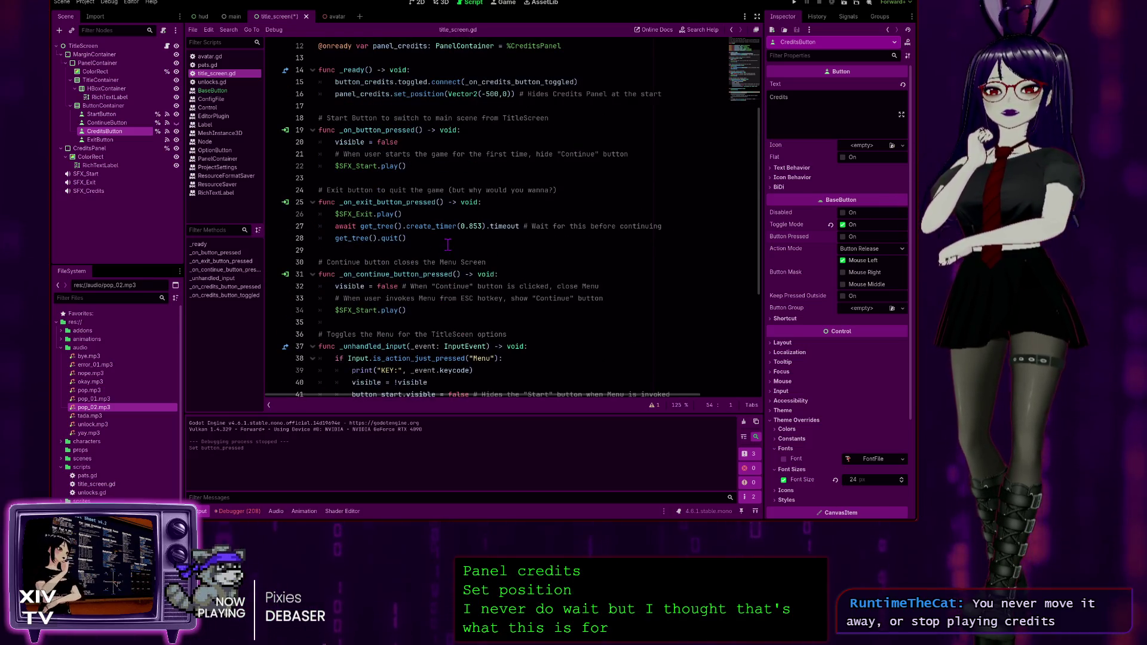
{"action": "scroll", "coordinate": [447, 245], "scroll_direction": "up", "scroll_amount": 3}
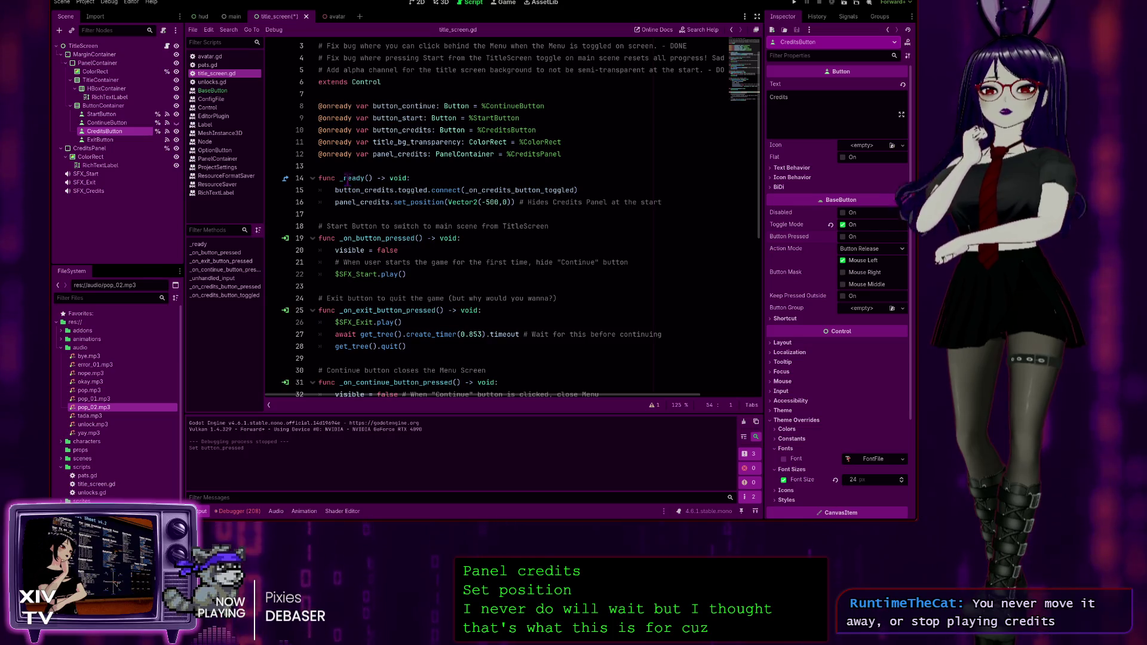
{"action": "left_click", "coordinate": [606, 191]}
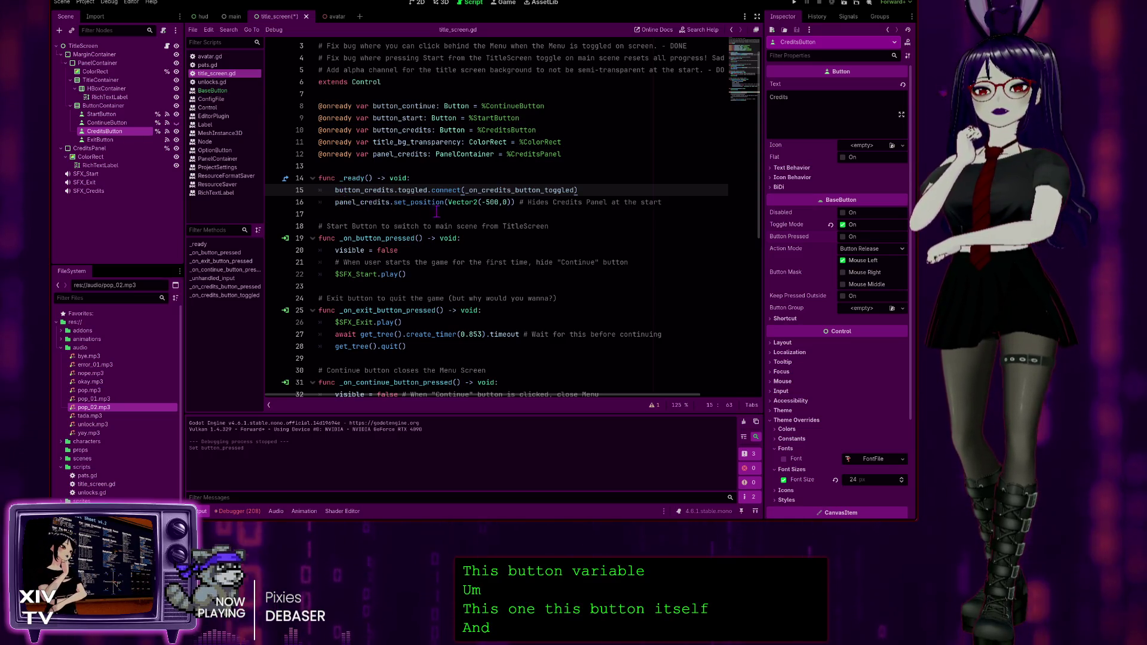
{"action": "left_click", "coordinate": [662, 203]}
{"action": "scroll", "coordinate": [474, 295], "scroll_direction": "down", "scroll_amount": 8}
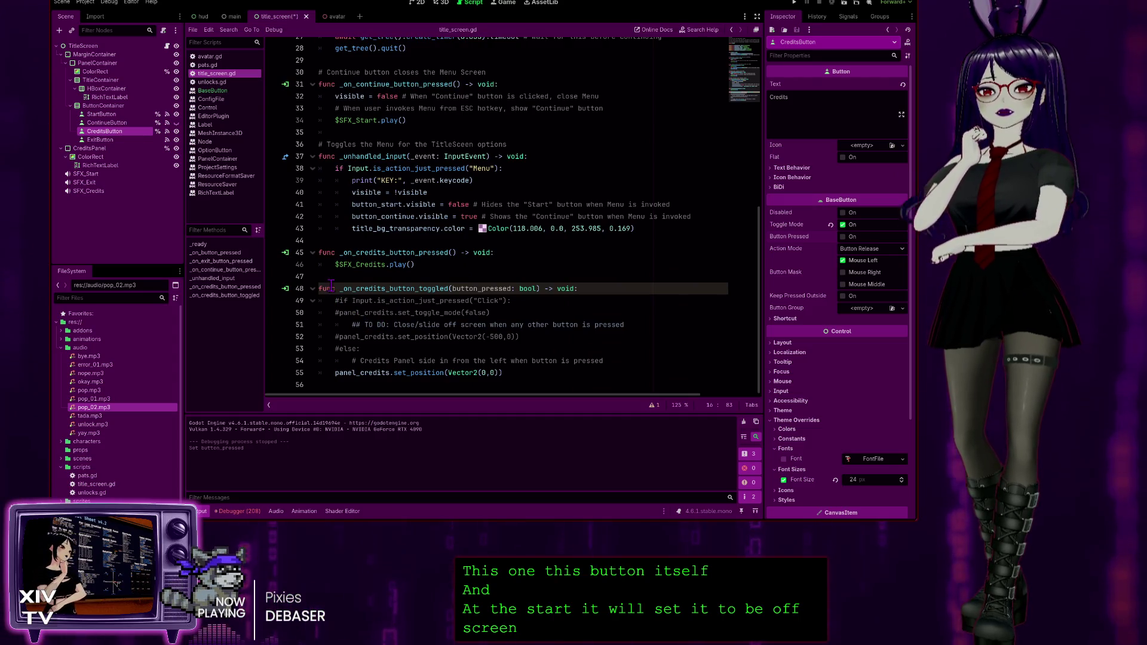
{"action": "left_click", "coordinate": [795, 3]}
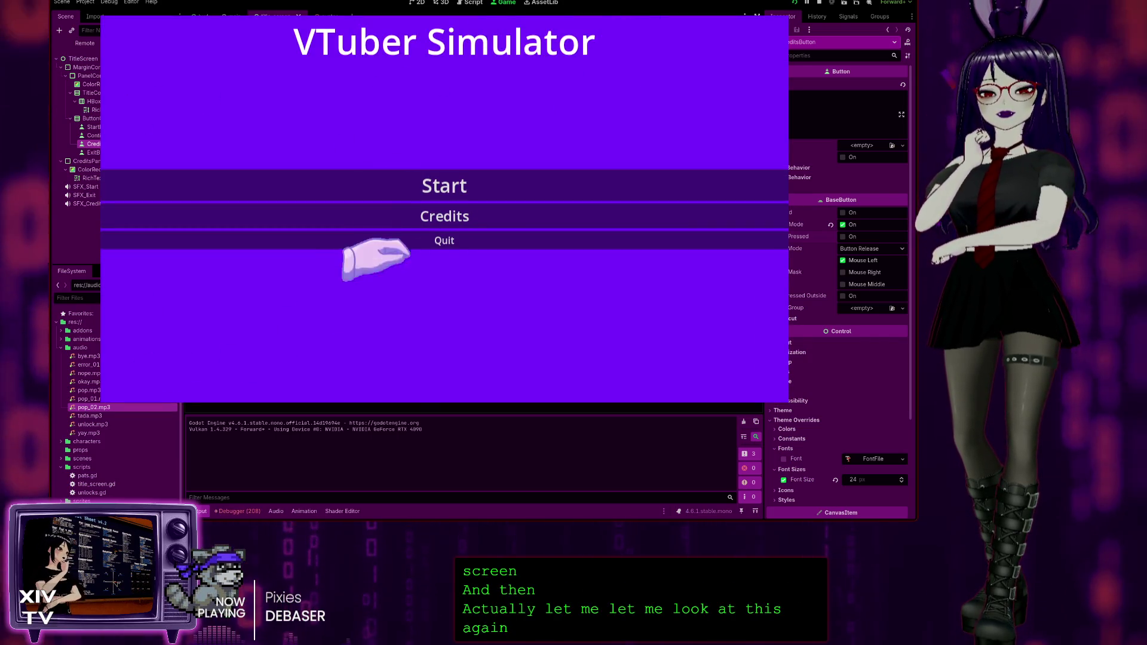
Press Credits in the running game, stop it, and view the CreditsButton's signals
{"action": "left_click", "coordinate": [424, 218]}
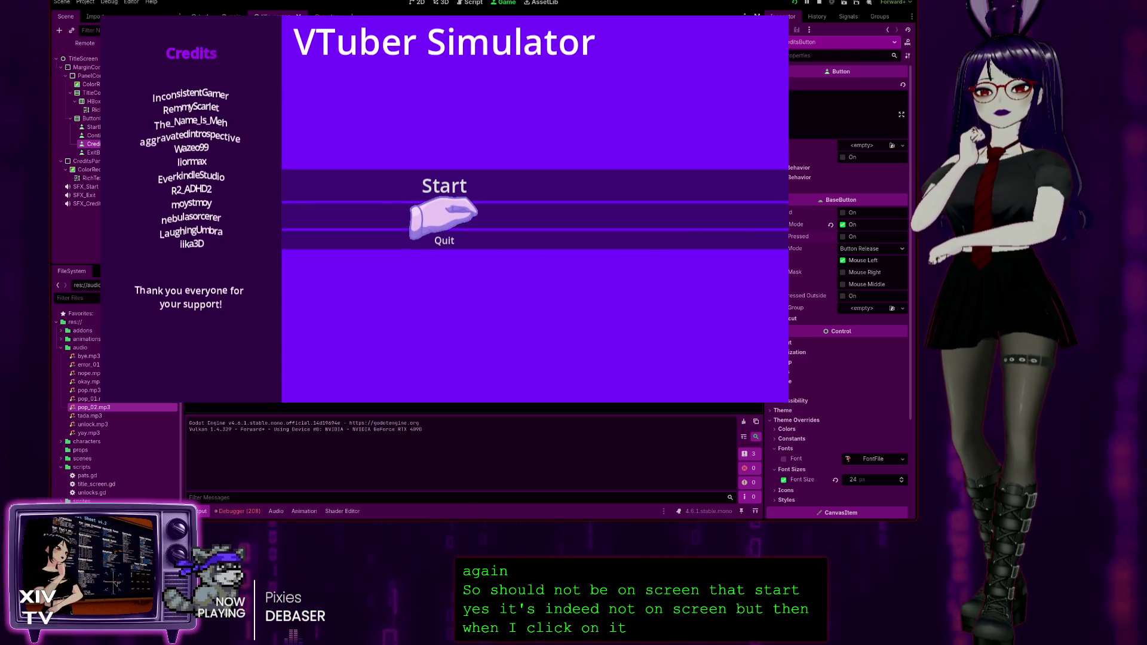
{"action": "left_click", "coordinate": [819, 2]}
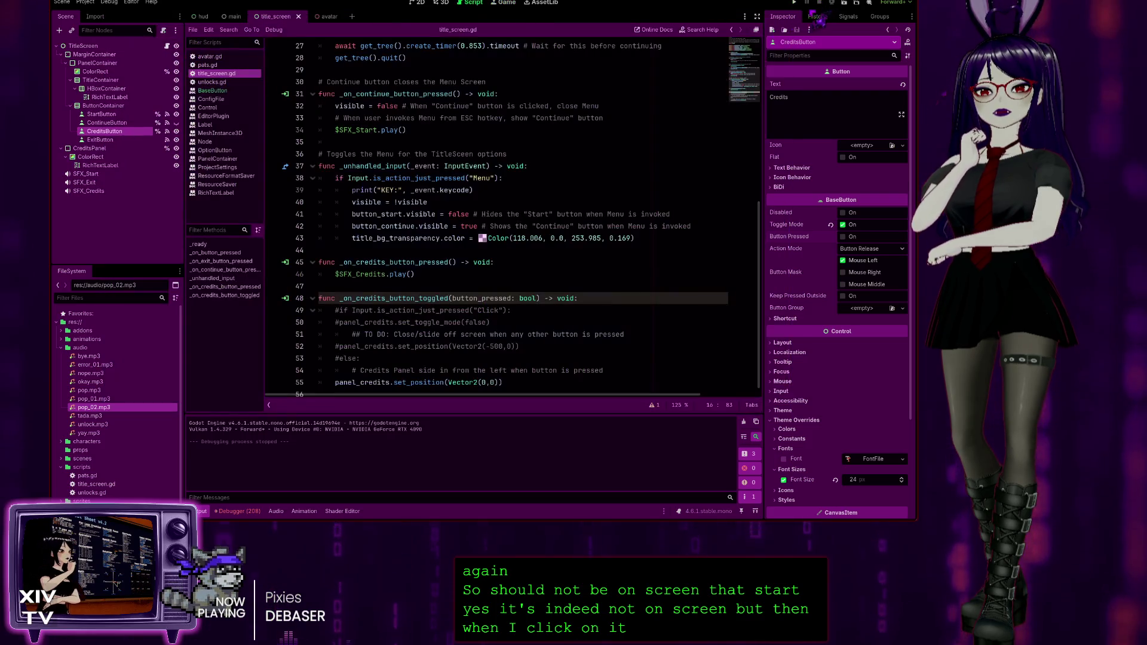
{"action": "scroll", "coordinate": [318, 303], "scroll_direction": "down", "scroll_amount": 1}
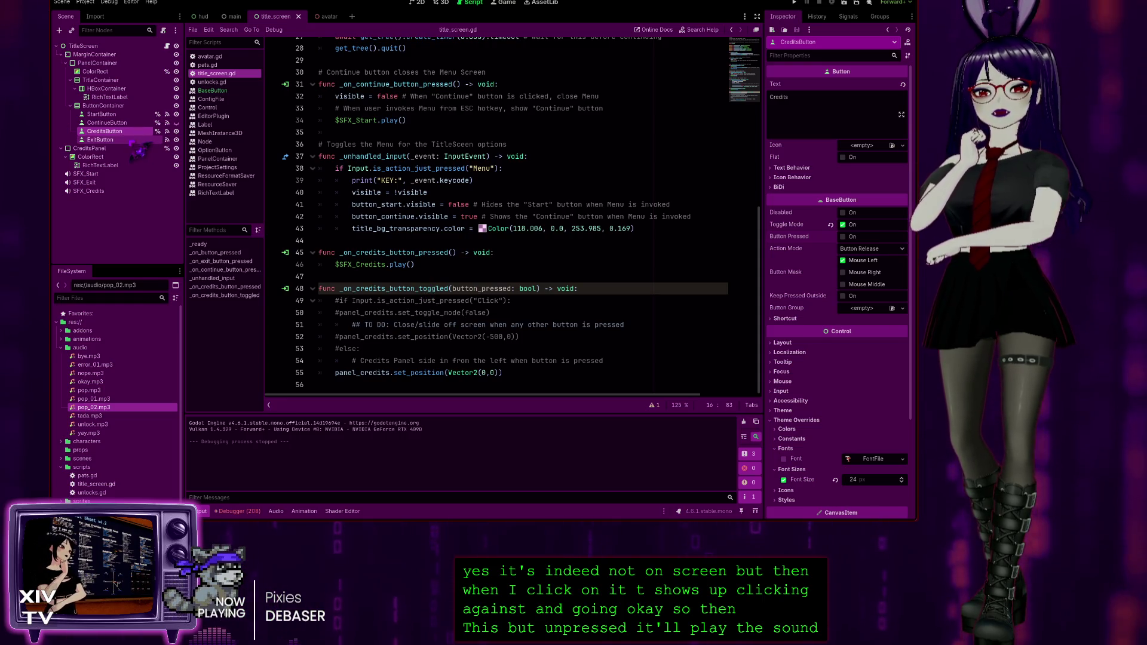
{"action": "left_click", "coordinate": [848, 16]}
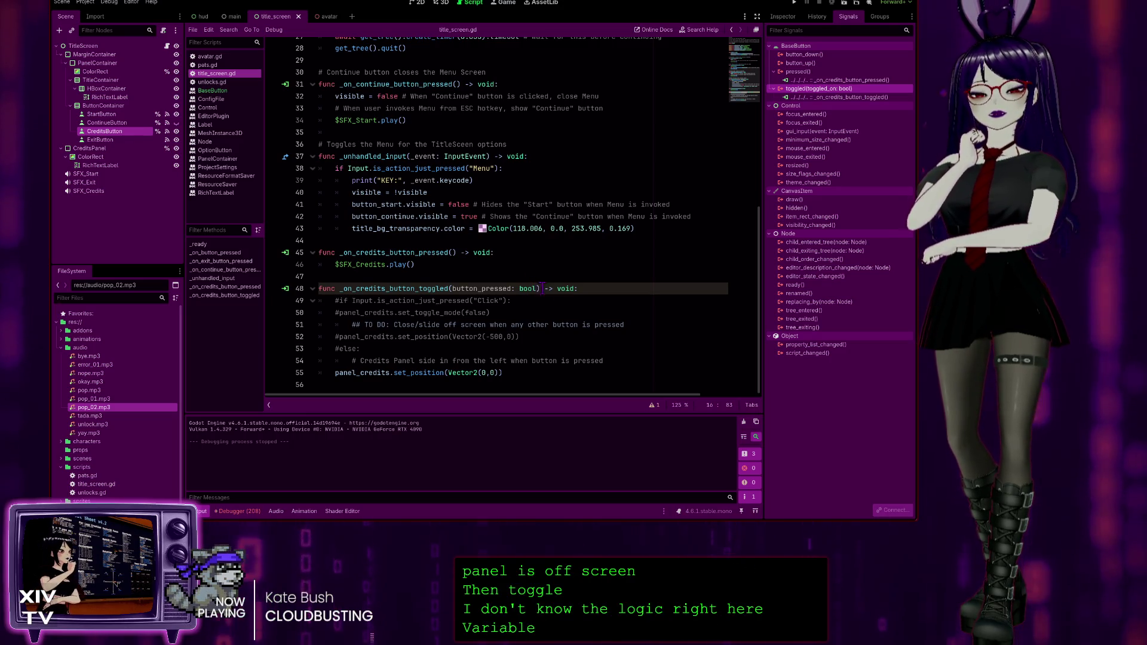
Add a new line reading panel_credits at the start of _on_credits_button_toggled
{"action": "left_click", "coordinate": [588, 290]}
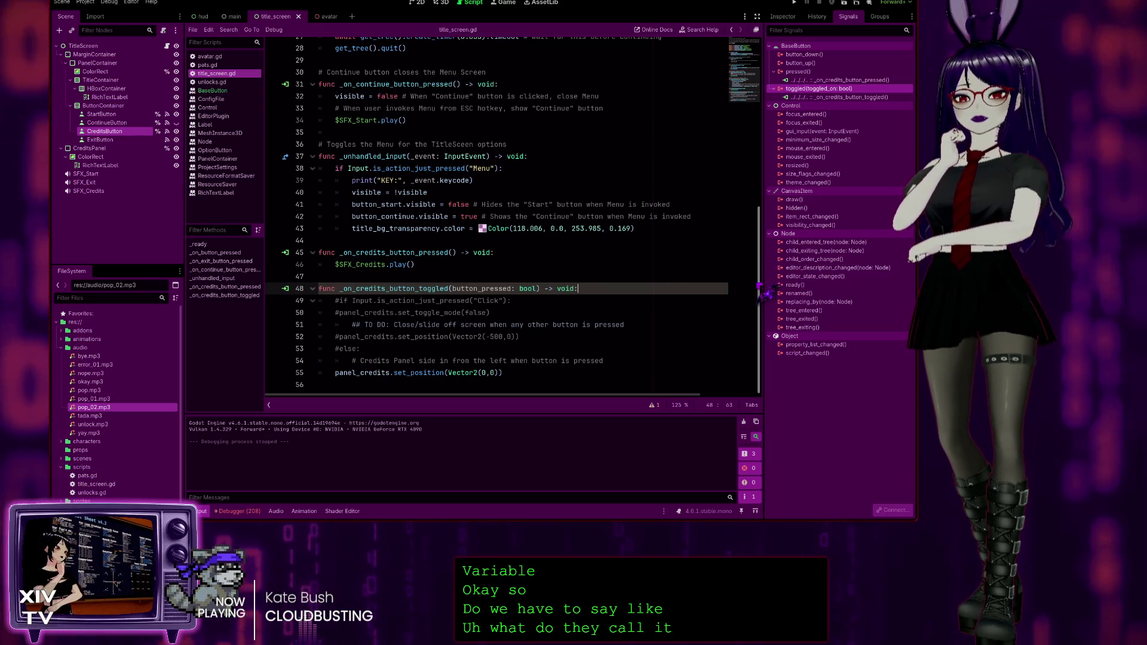
{"action": "scroll", "coordinate": [753, 292], "scroll_direction": "up", "scroll_amount": 8}
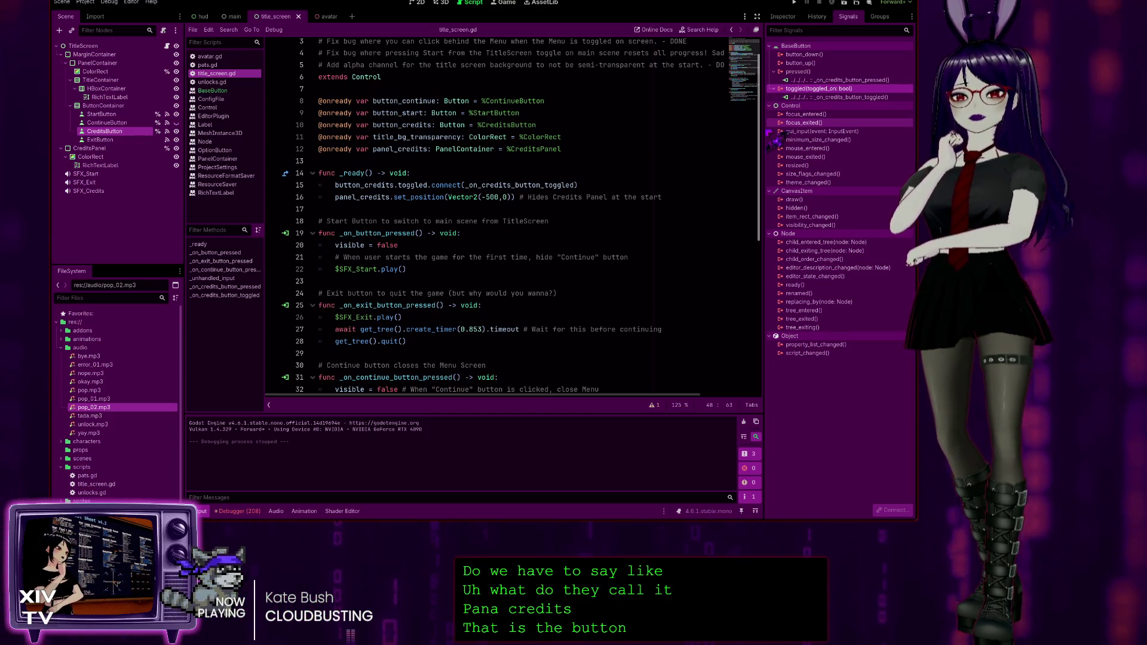
{"action": "scroll", "coordinate": [512, 215], "scroll_direction": "down", "scroll_amount": 8}
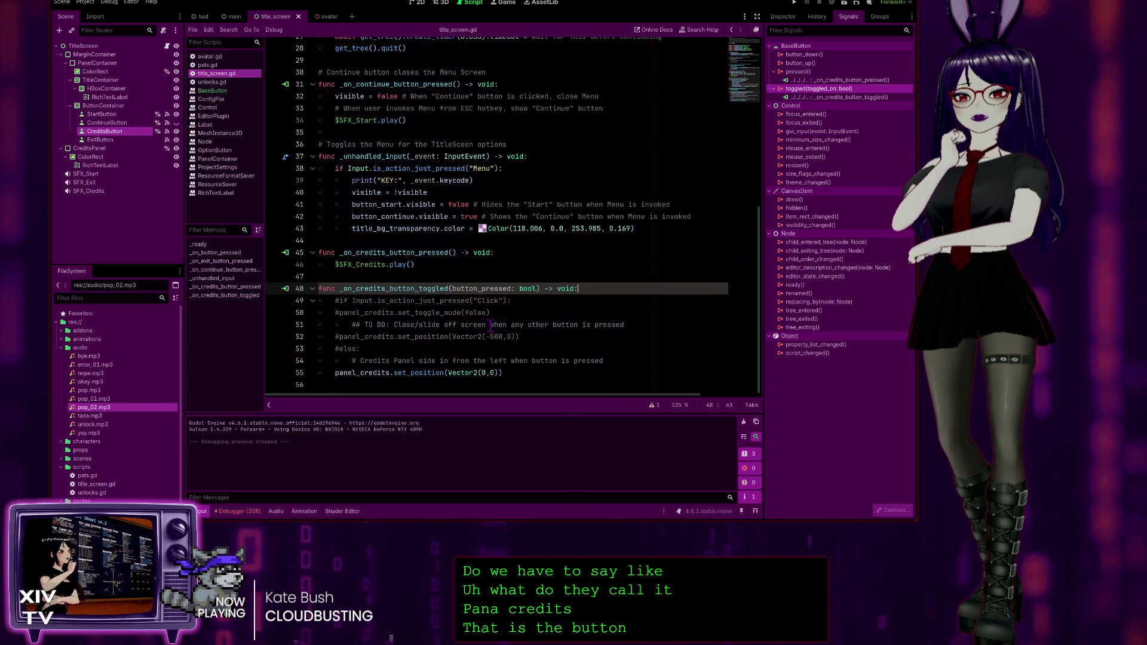
{"action": "key", "text": "Return"}
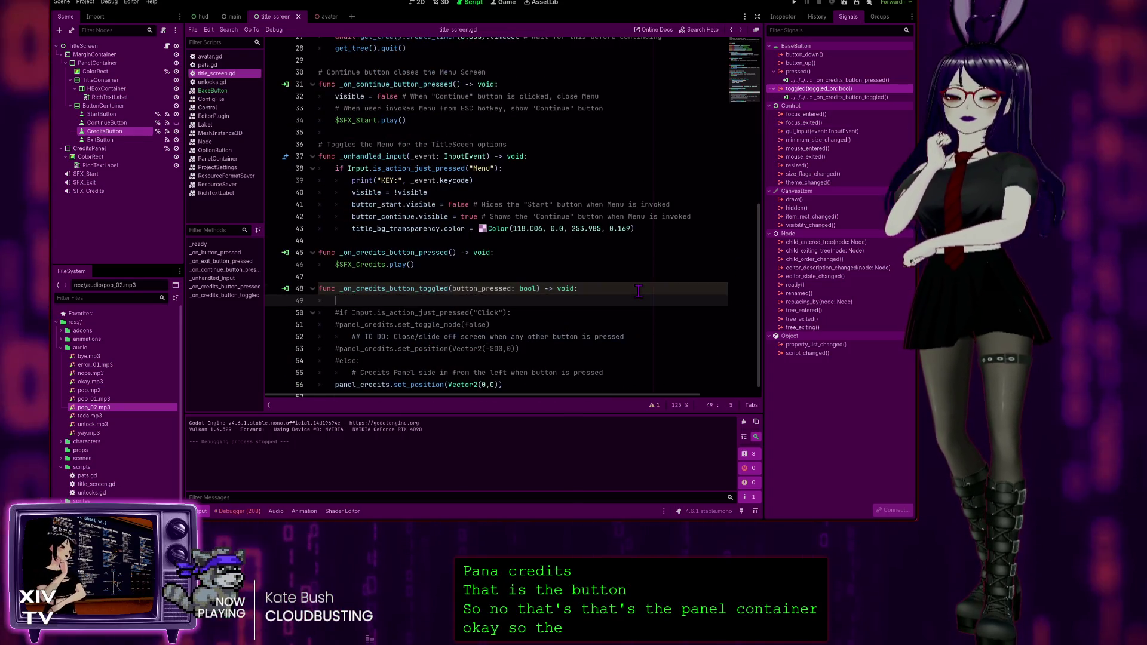
{"action": "type", "text": "panel_credits"}
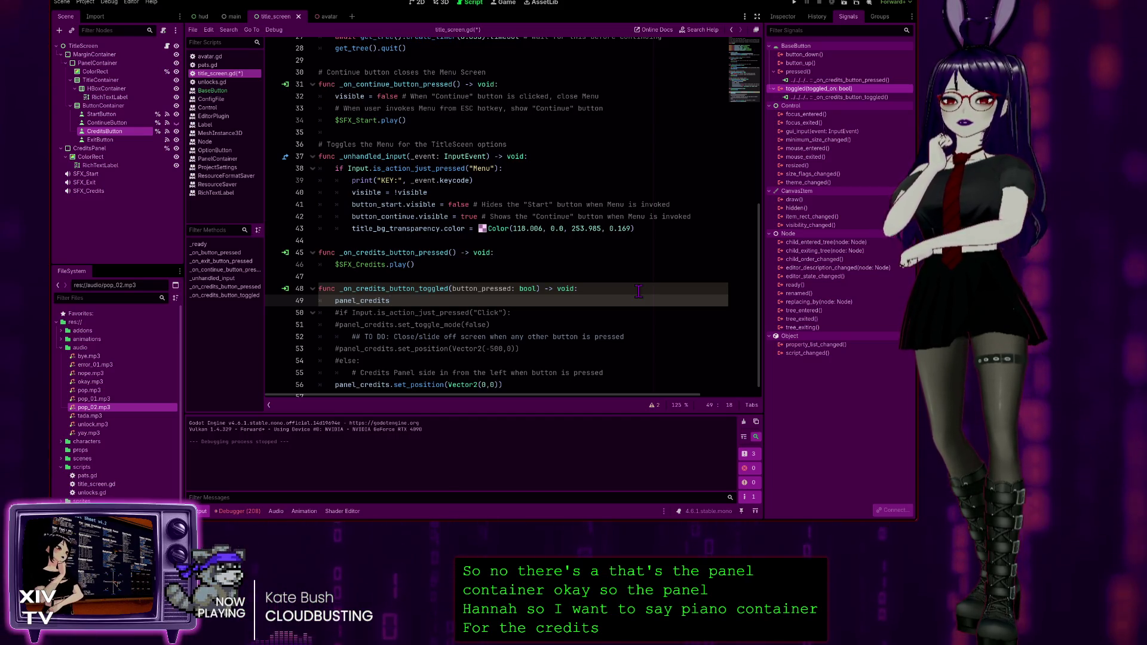
{"action": "double_click", "coordinate": [277, 174]}
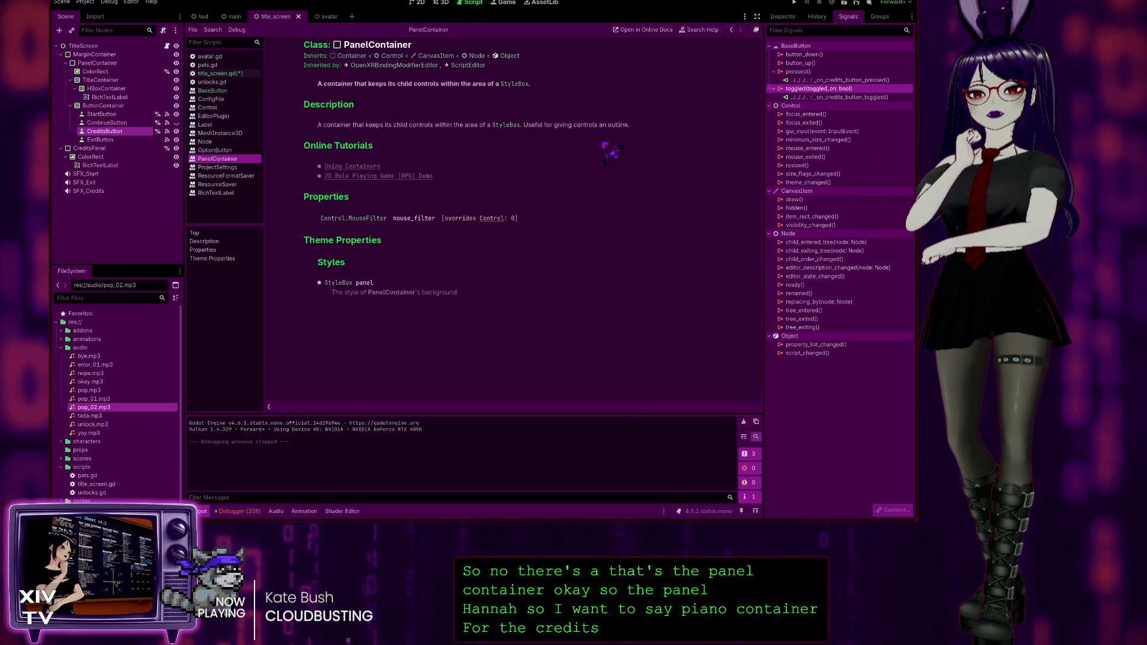
{"action": "left_click", "coordinate": [392, 56]}
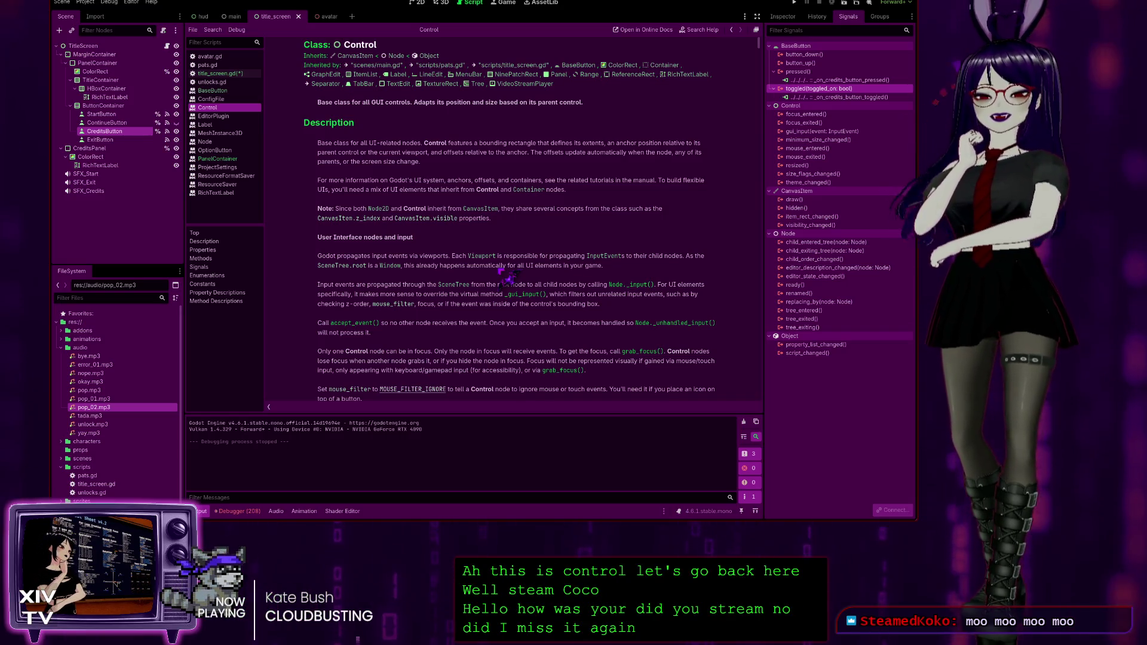
{"action": "scroll", "coordinate": [501, 288], "scroll_direction": "down", "scroll_amount": 2}
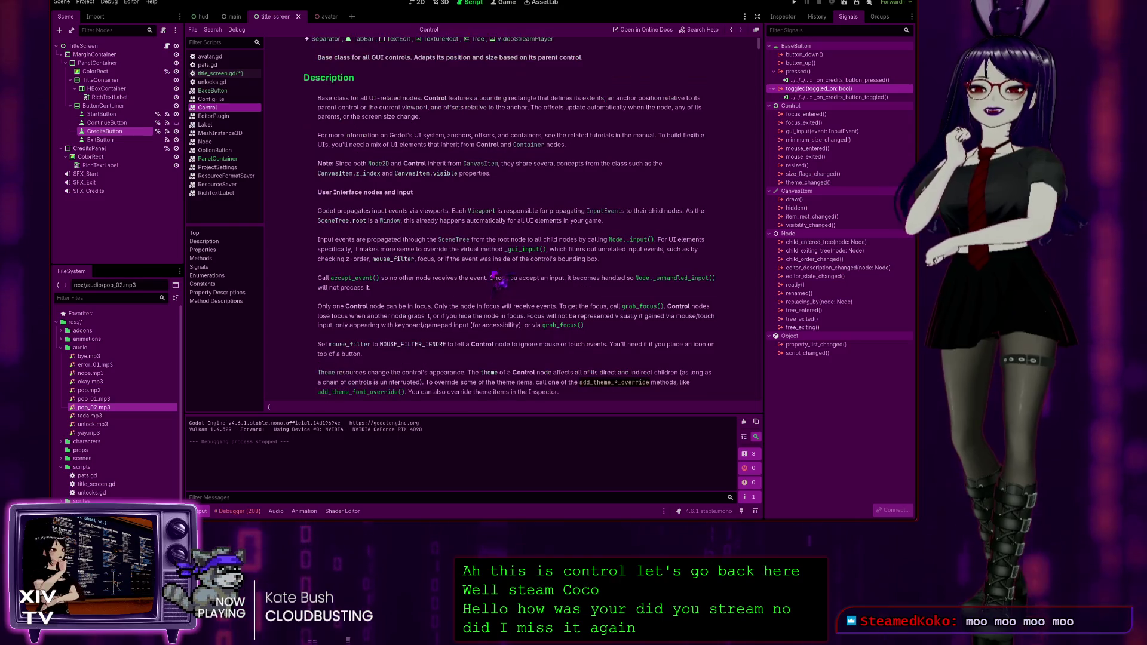
{"action": "scroll", "coordinate": [493, 298], "scroll_direction": "down", "scroll_amount": 15}
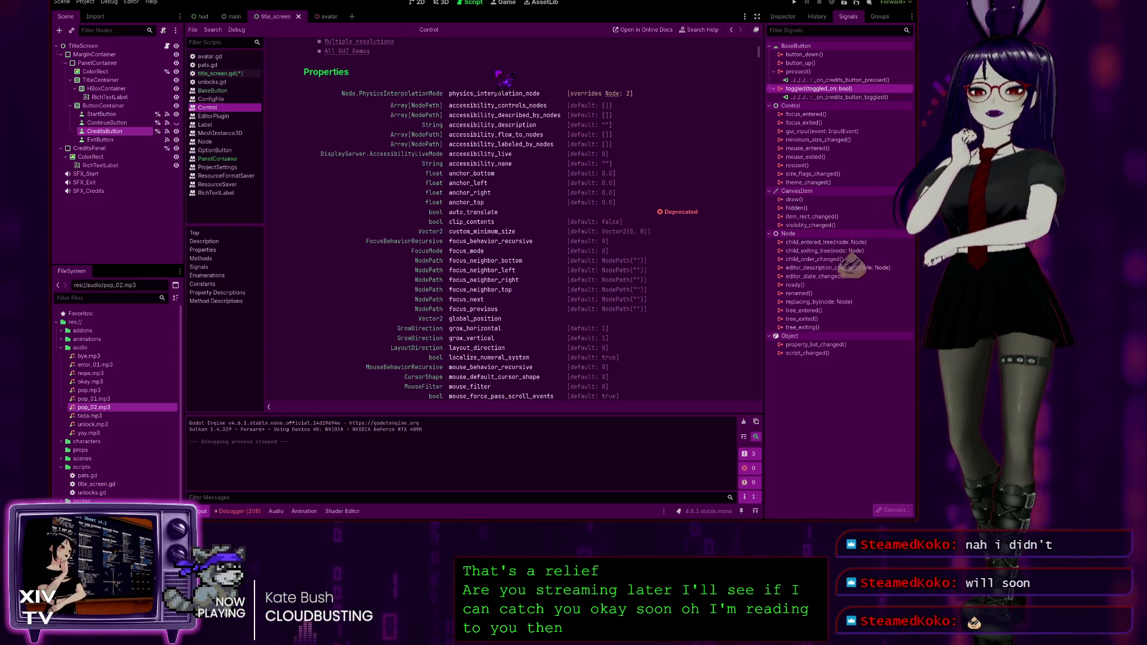
{"action": "key", "text": "alt+Left"}
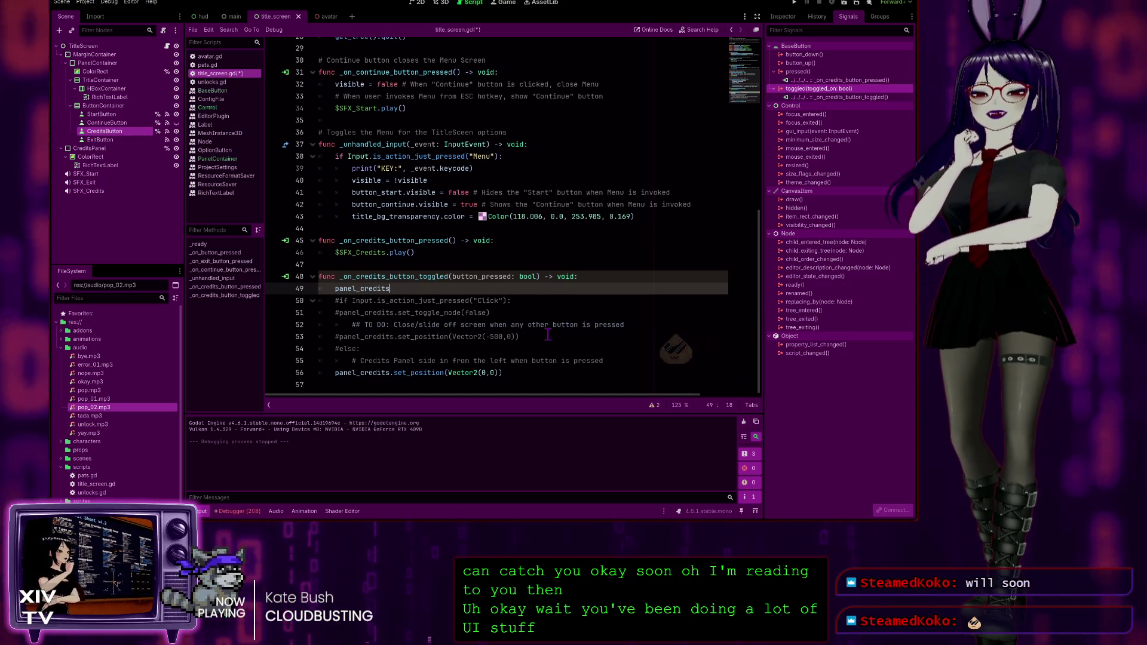
{"action": "left_click", "coordinate": [805, 5]}
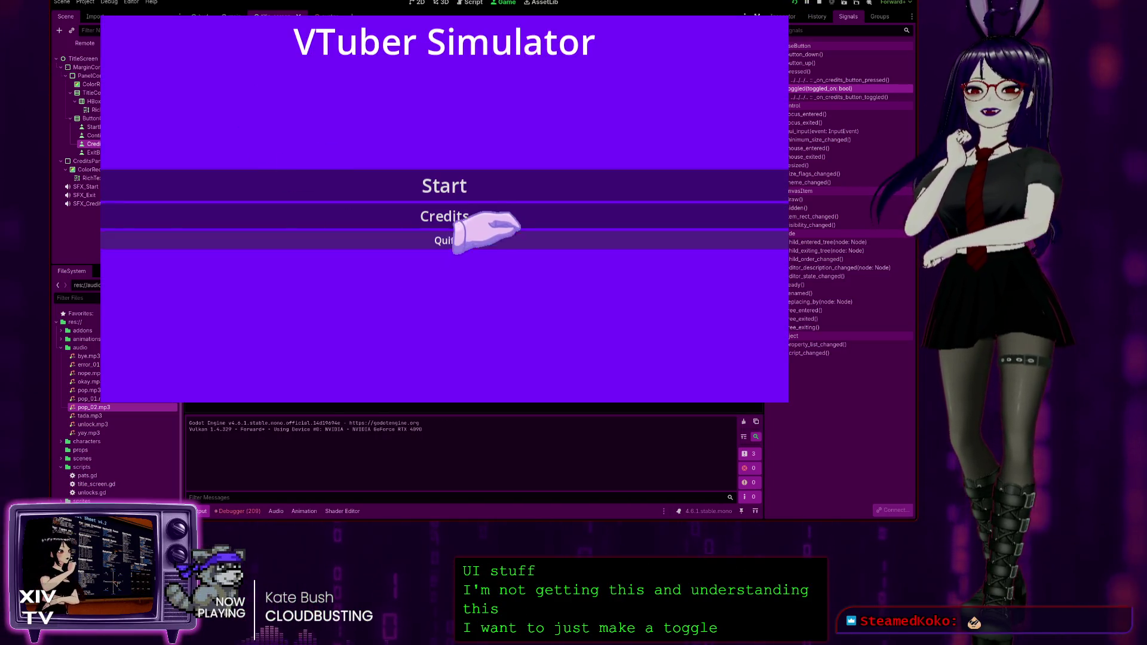
{"action": "left_click", "coordinate": [484, 212]}
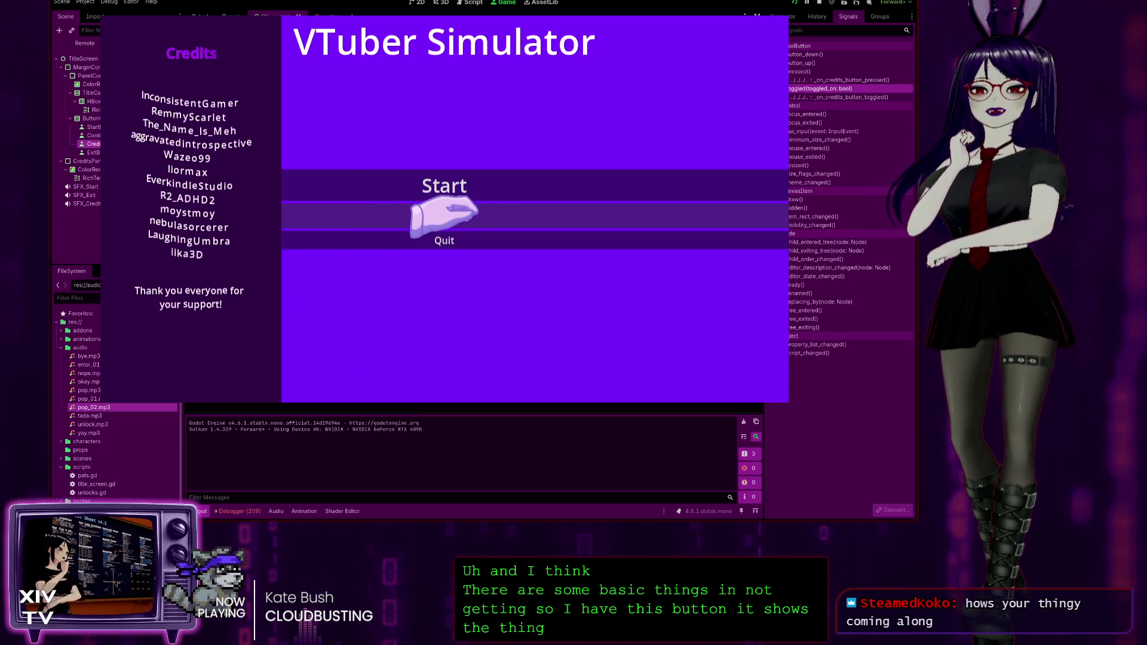
{"action": "left_click", "coordinate": [444, 241]}
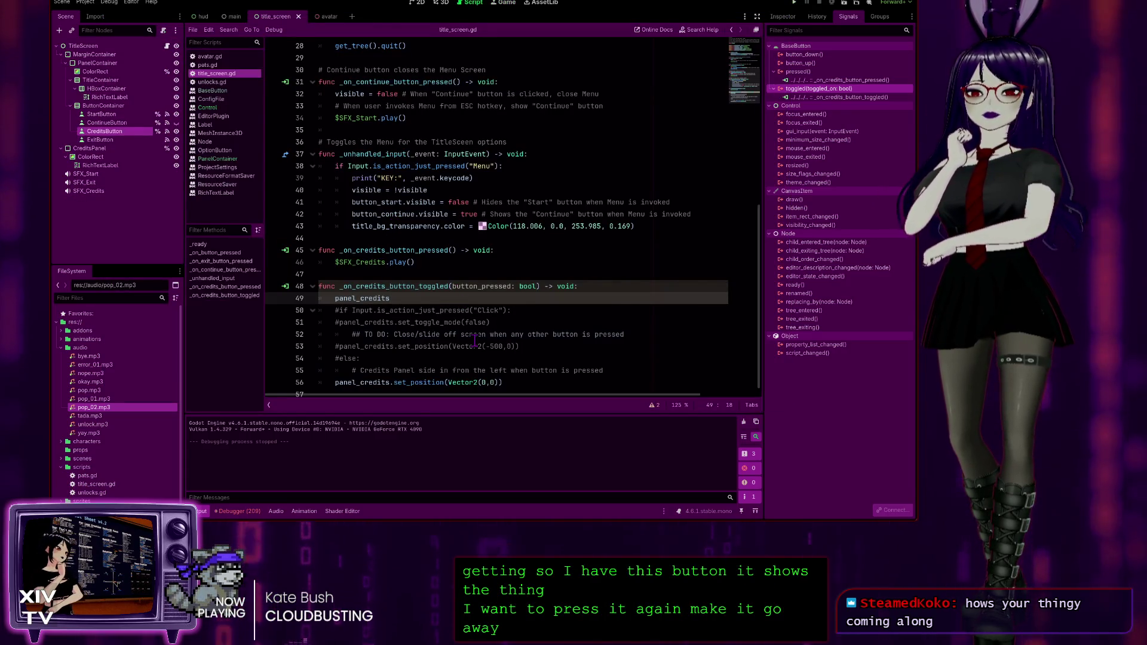
{"action": "left_click", "coordinate": [475, 341]}
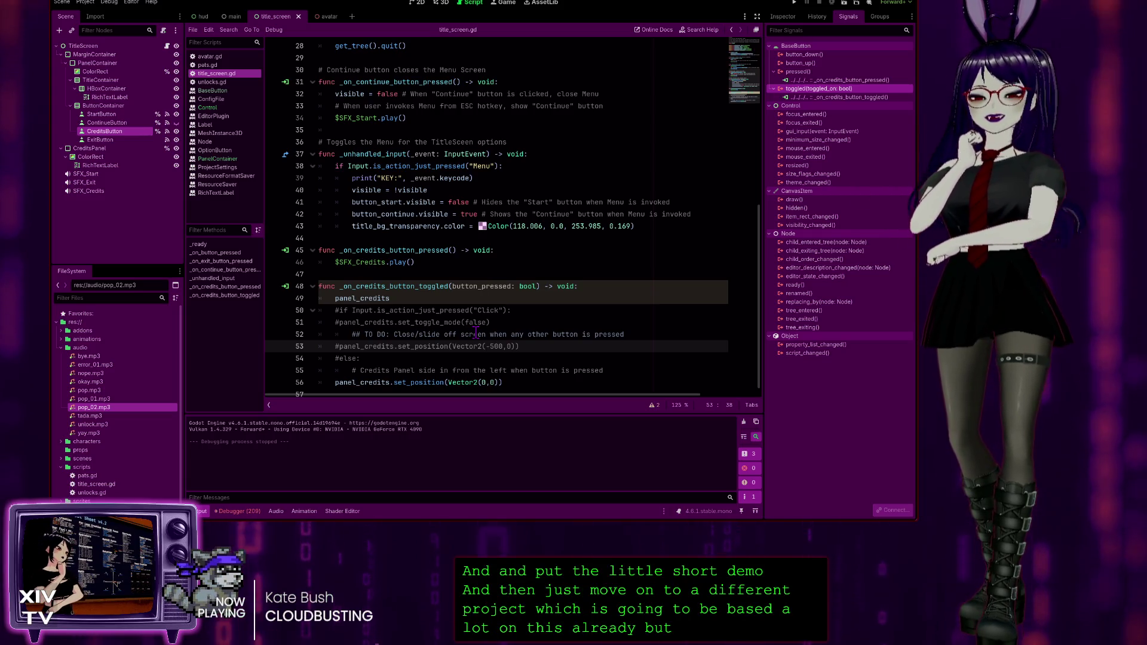
{"action": "left_click", "coordinate": [429, 298]}
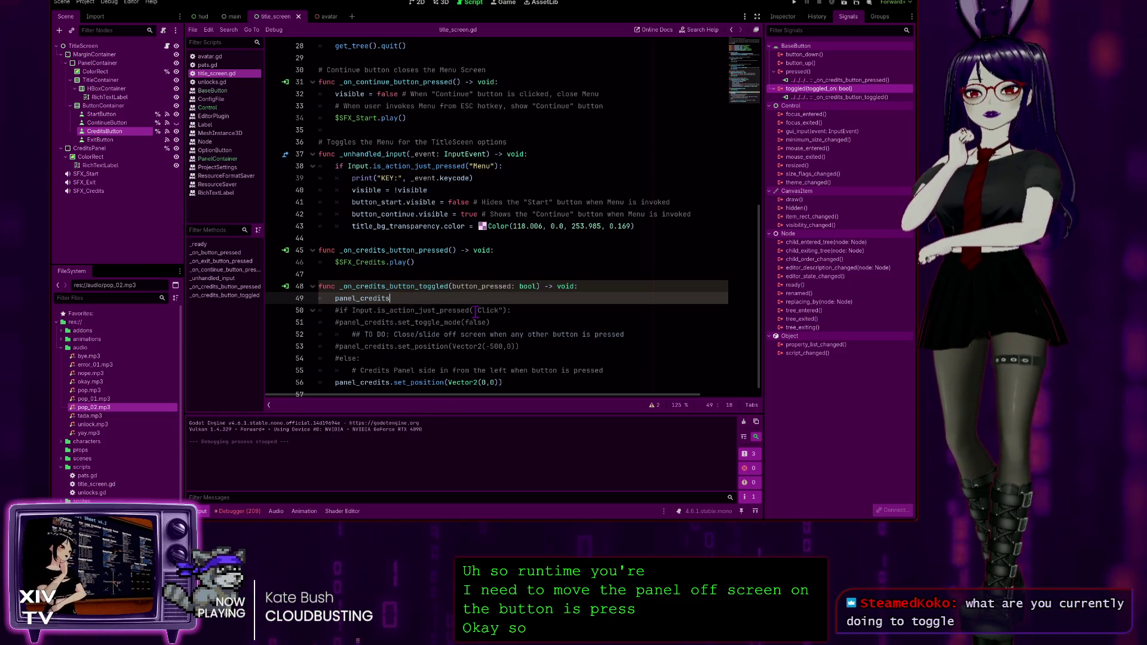
{"action": "type", "text": ".button"}
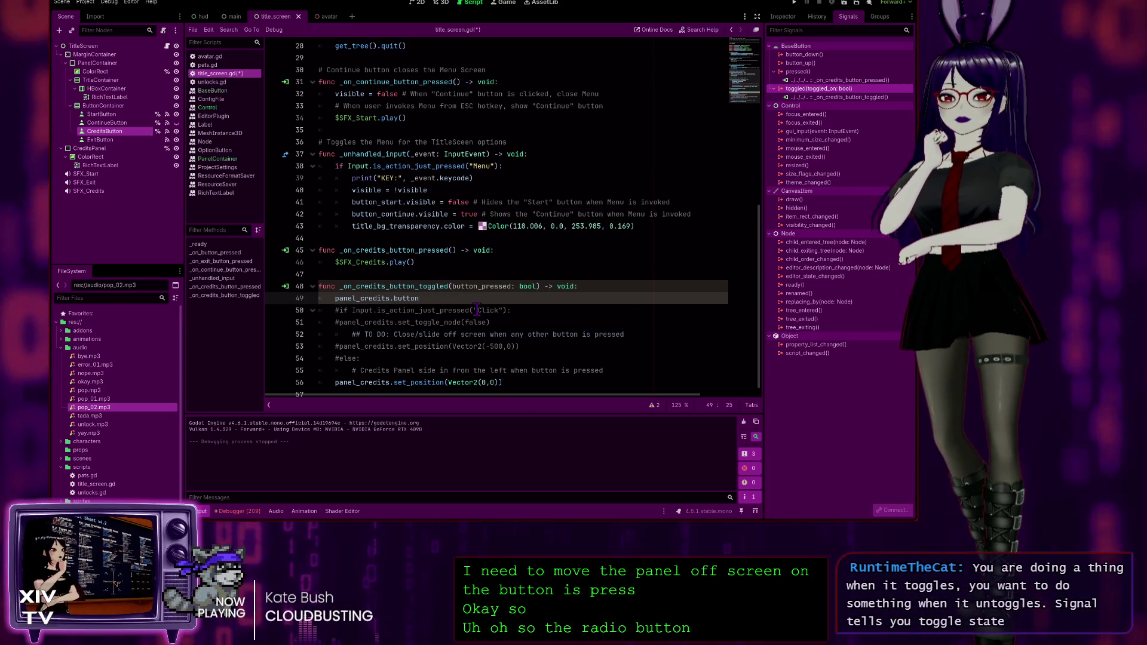
{"action": "type", "text": "_pressed("}
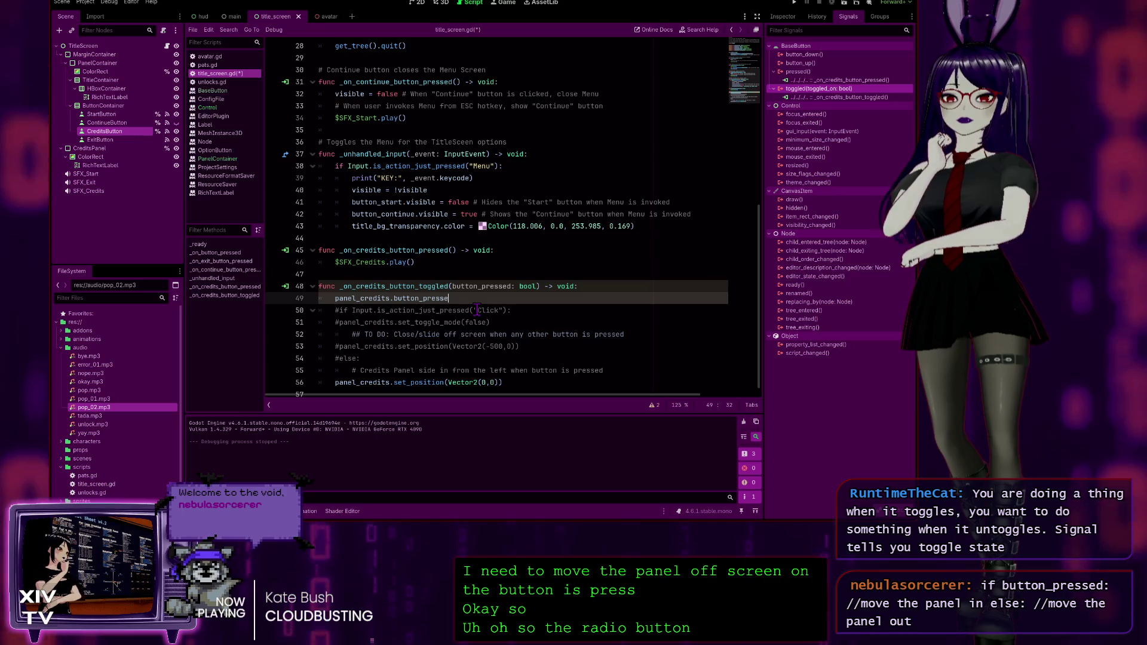
{"action": "type", "text": "false"}
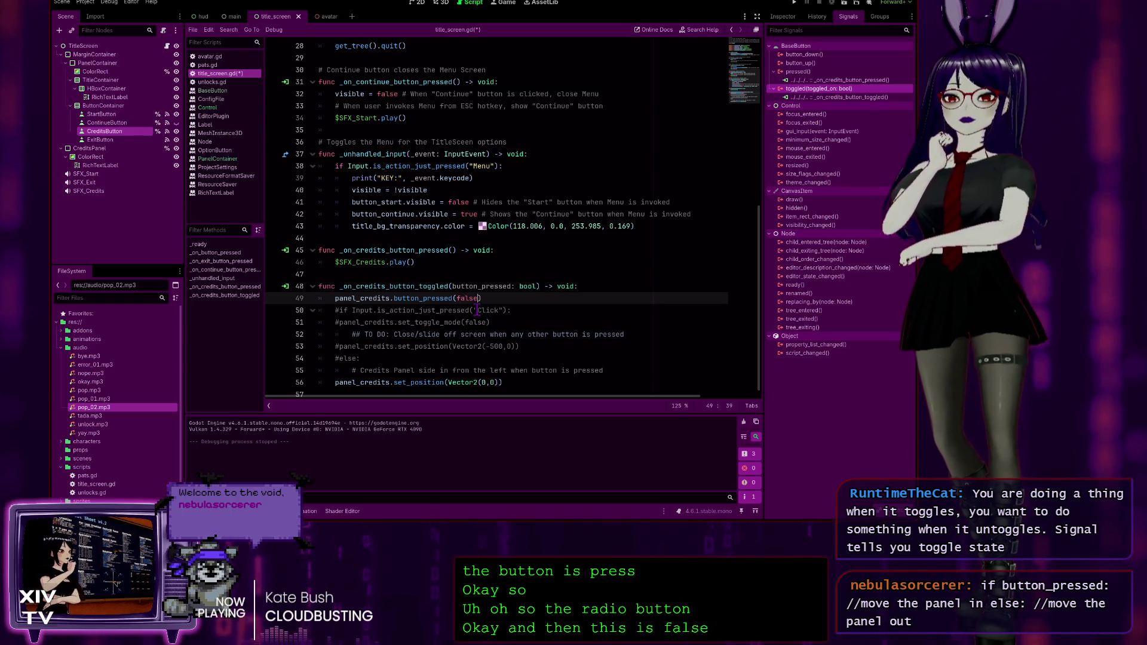
Place the caret after panel_credits.button_pressed(false) on line 49 and run the project
{"action": "left_click", "coordinate": [536, 303]}
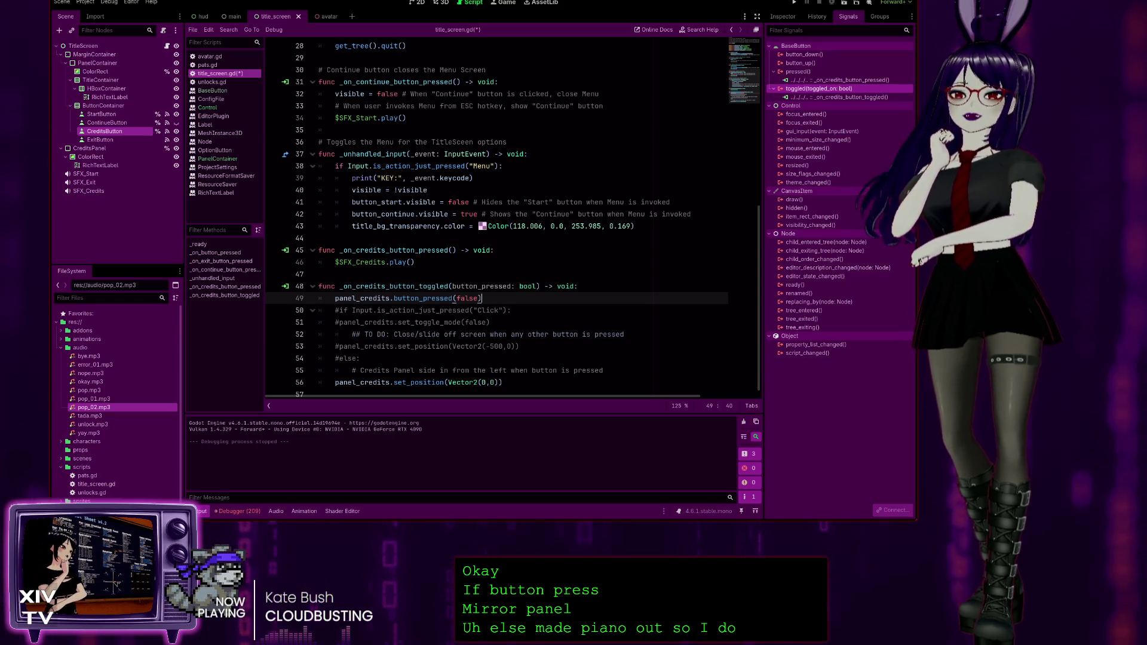
{"action": "left_click", "coordinate": [795, 3]}
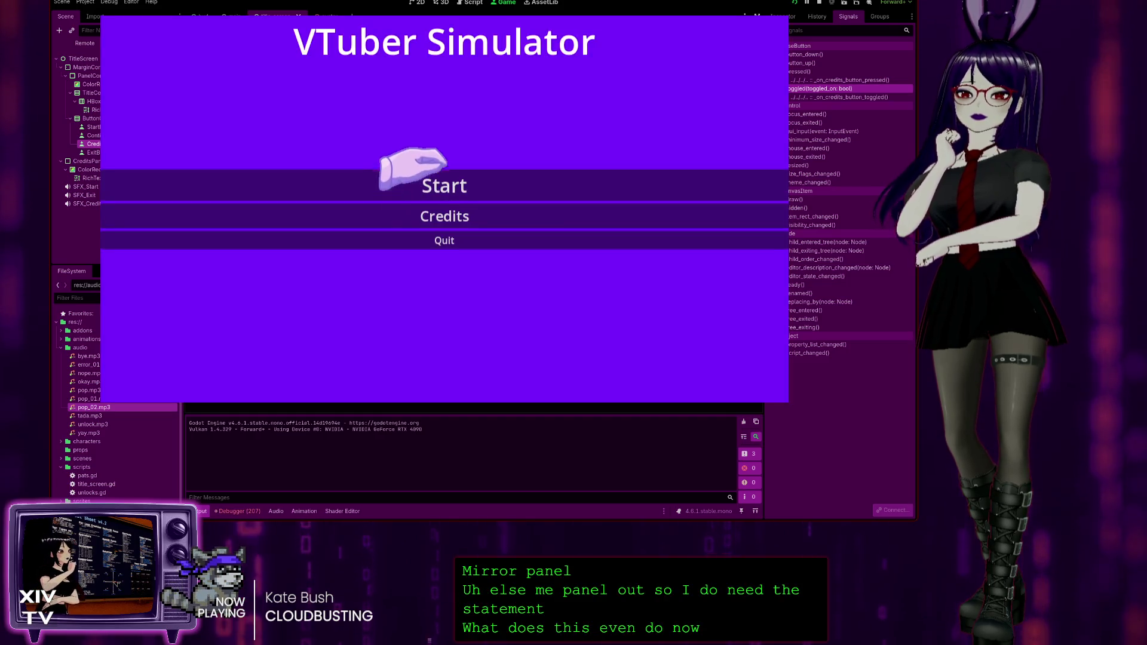
Press Credits, stop the crashed game, and comment out the button_pressed(false) call on line 49
{"action": "left_click", "coordinate": [502, 212]}
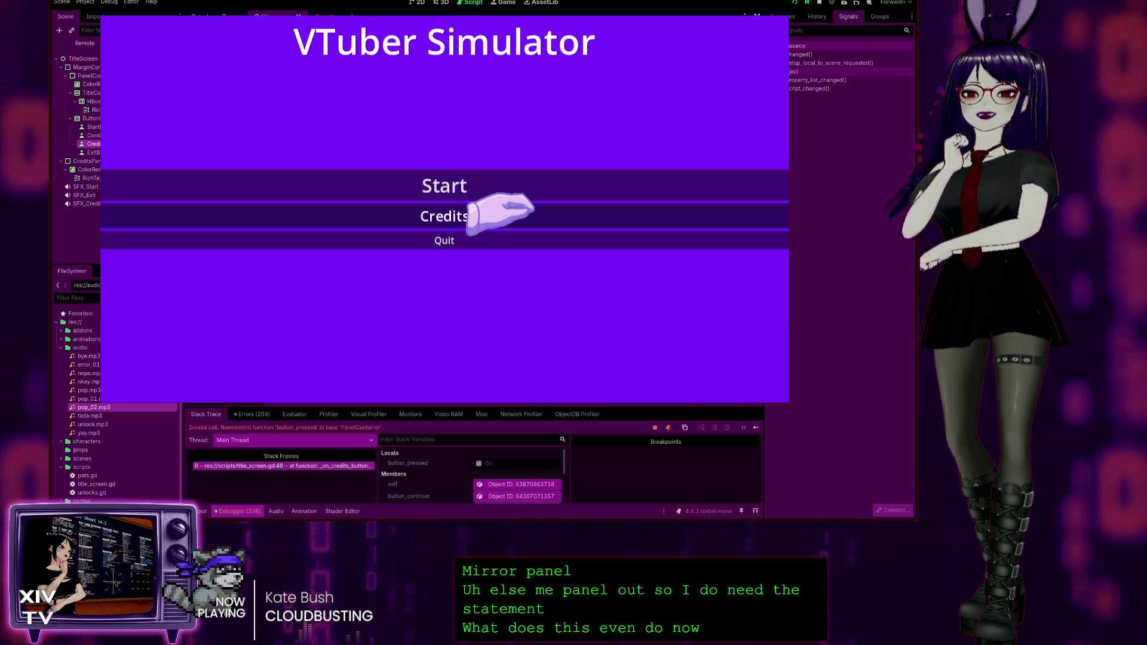
{"action": "left_click", "coordinate": [819, 2]}
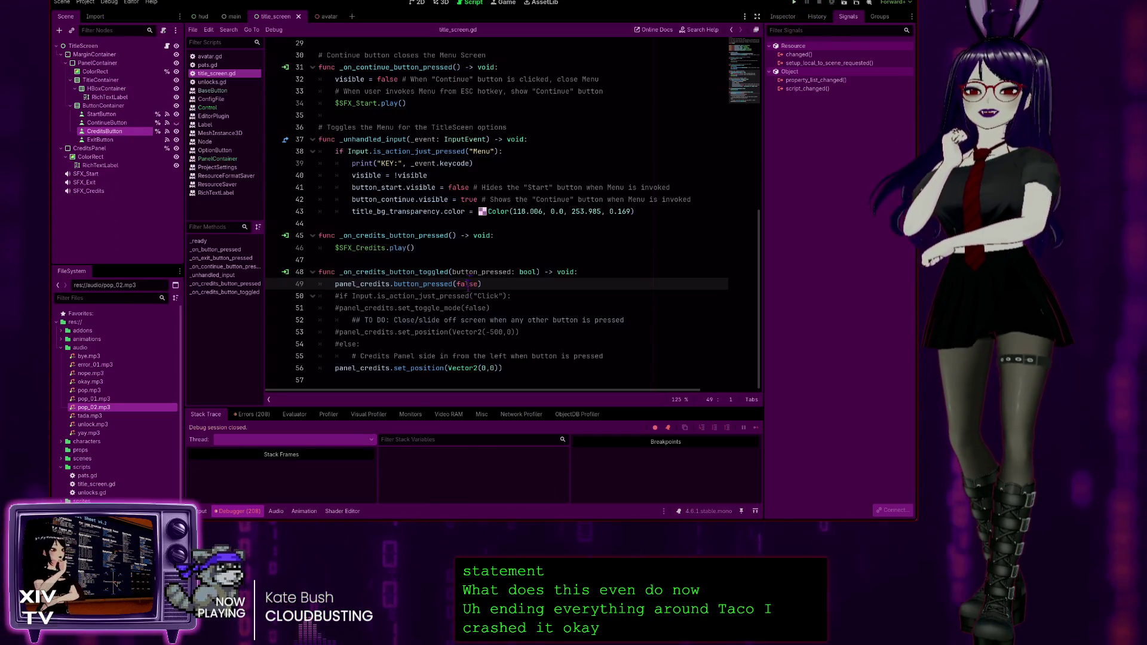
{"action": "left_click_drag", "start_coordinate": [482, 284], "coordinate": [335, 285]}
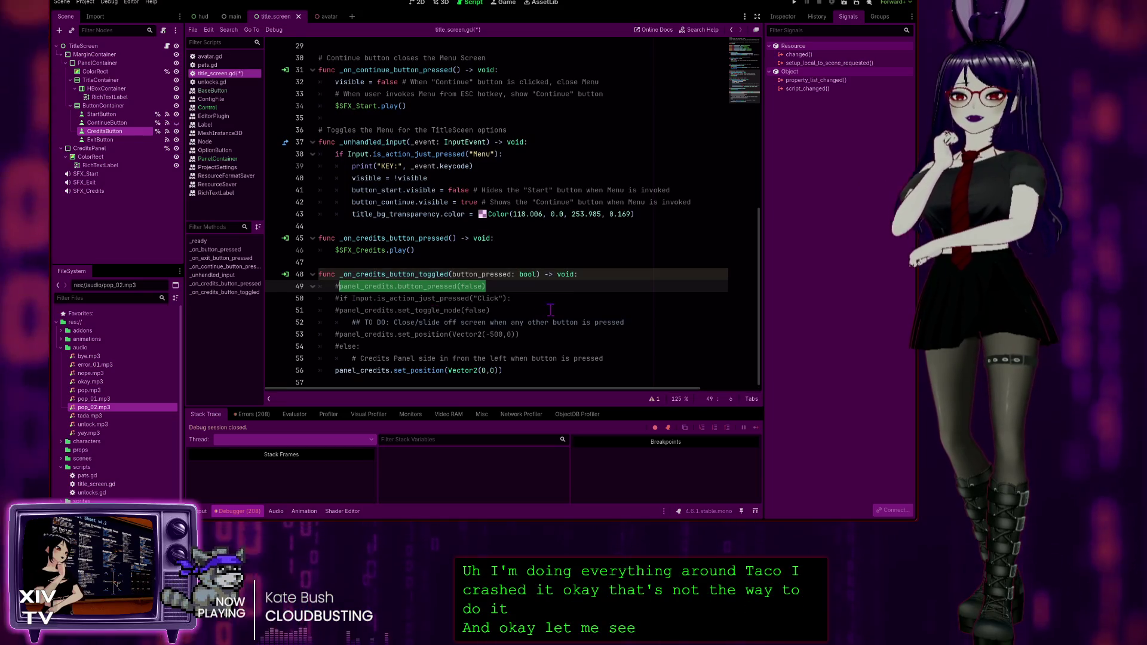
{"action": "left_click", "coordinate": [627, 355]}
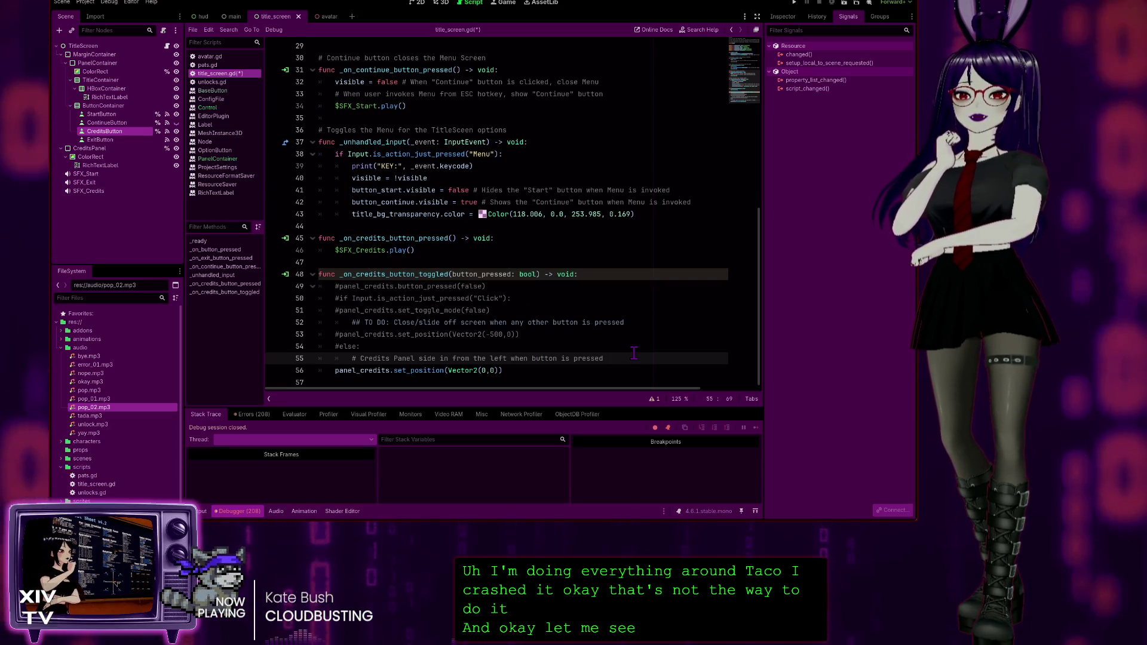
Insert an empty line below the toggle function header and relaunch the game
{"action": "left_click", "coordinate": [596, 274]}
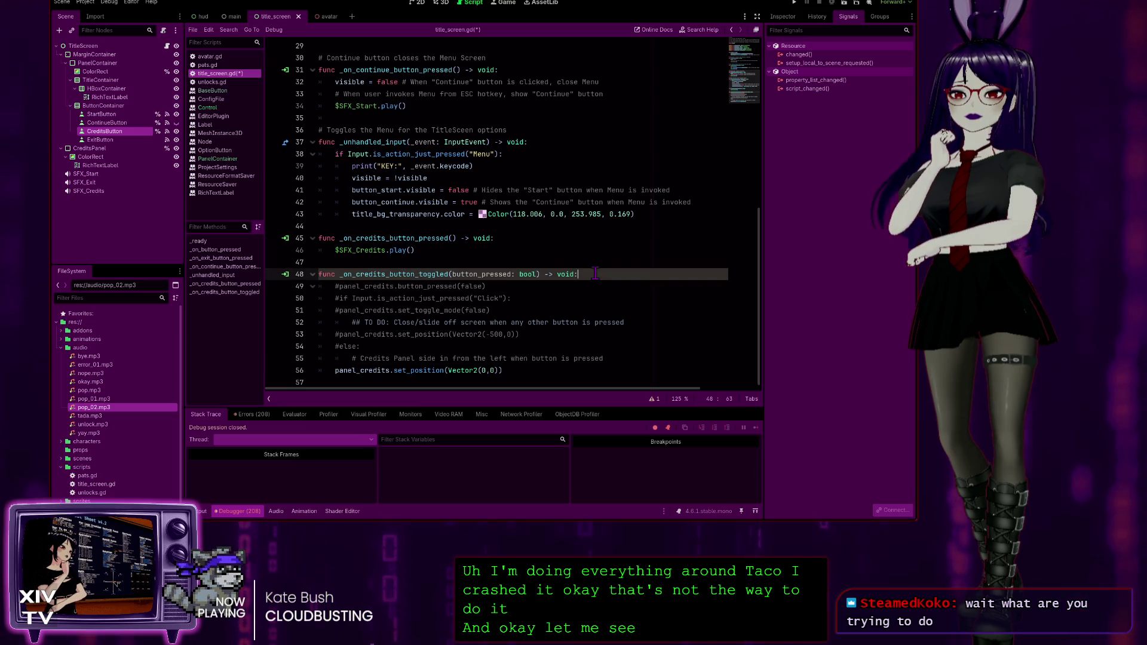
{"action": "key", "text": "Return"}
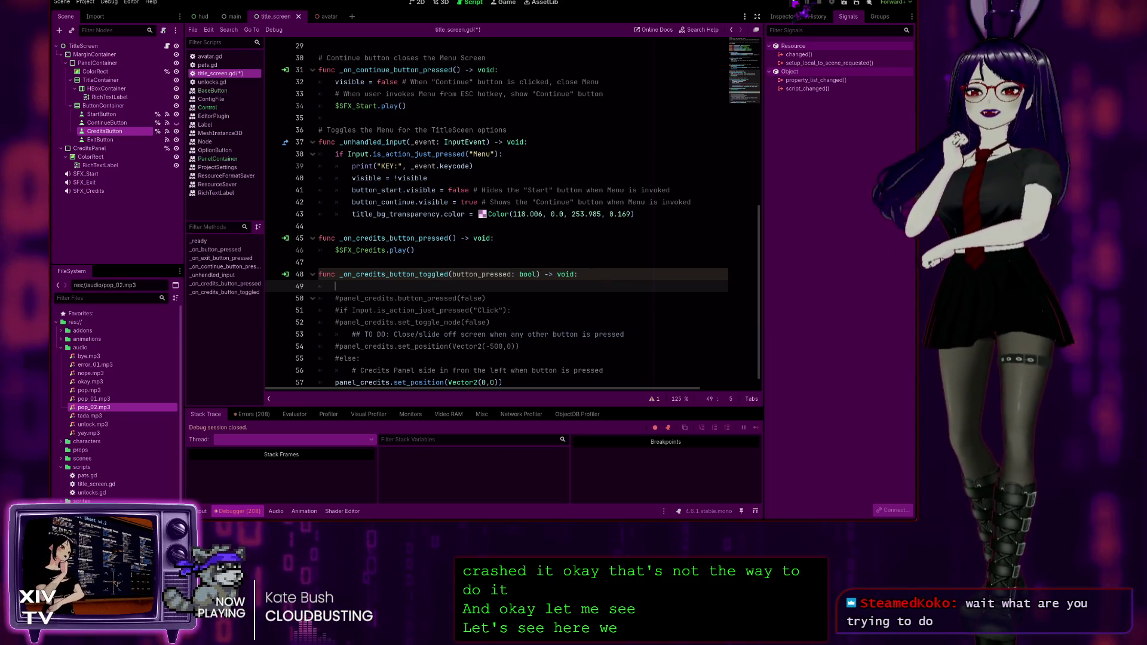
{"action": "key", "text": "F5"}
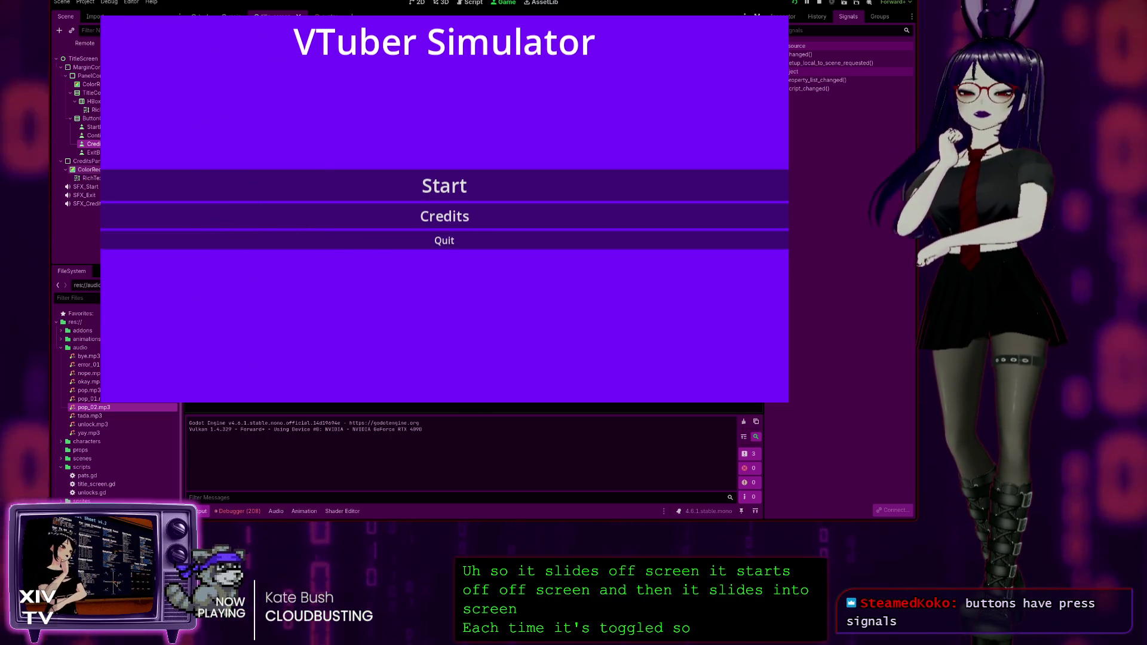
Press Credits twice to see the panel slide in but not back out, then stop the game
{"action": "left_click", "coordinate": [445, 216]}
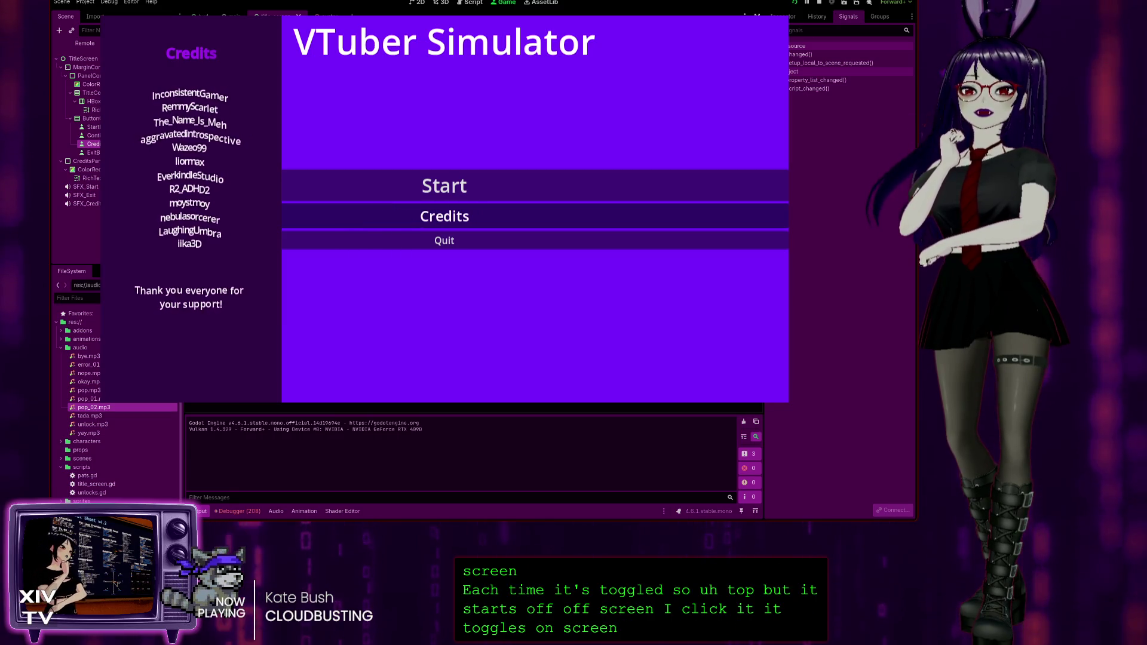
{"action": "left_click", "coordinate": [448, 216]}
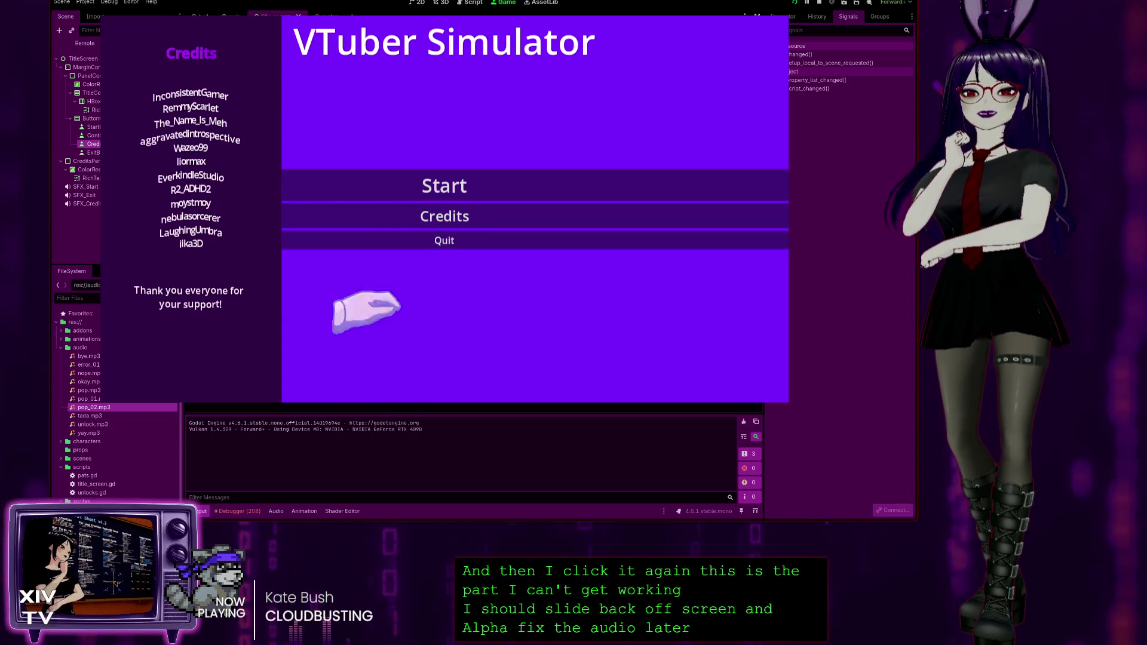
{"action": "key", "text": "F8"}
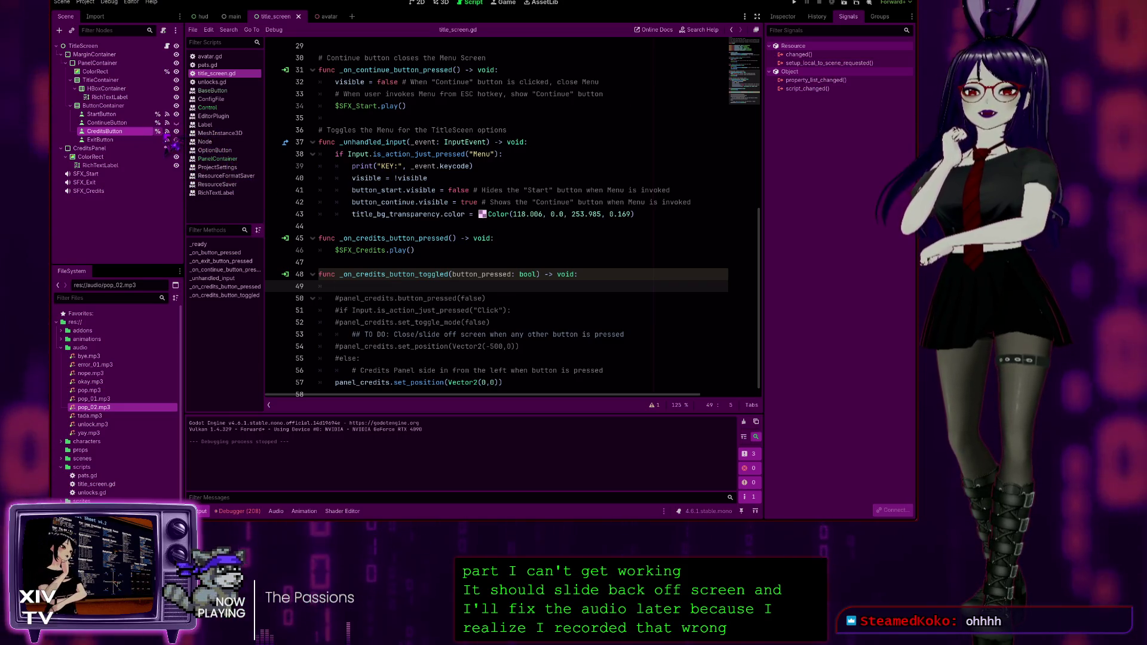
{"action": "left_click", "coordinate": [169, 132]}
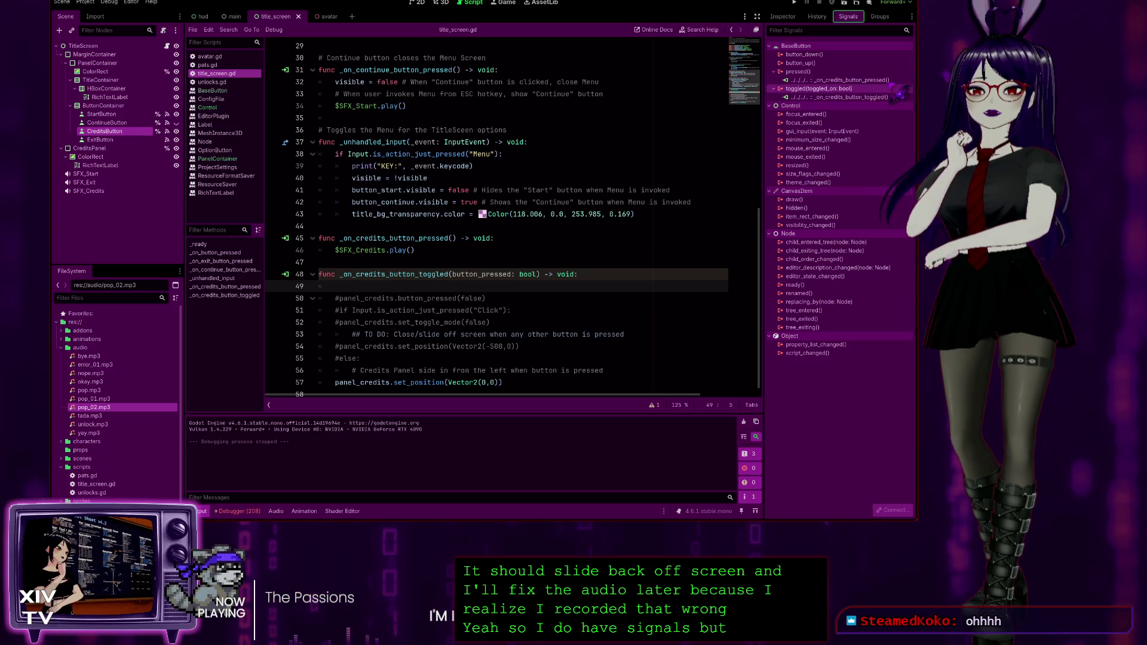
{"action": "left_click", "coordinate": [419, 251]}
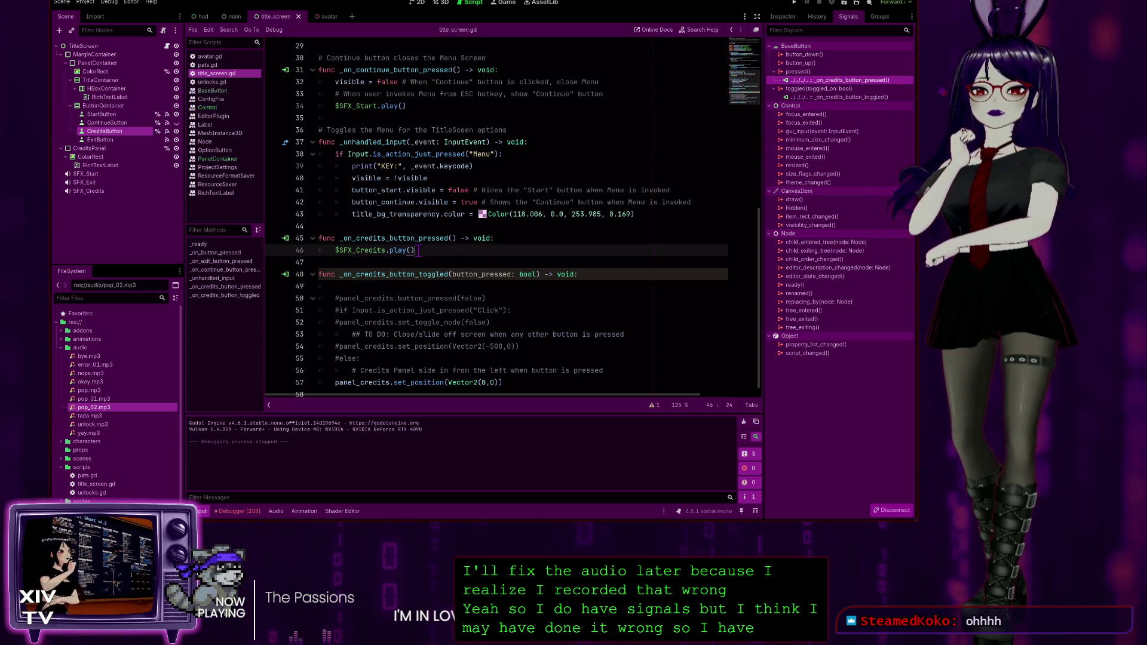
{"action": "left_click", "coordinate": [830, 97]}
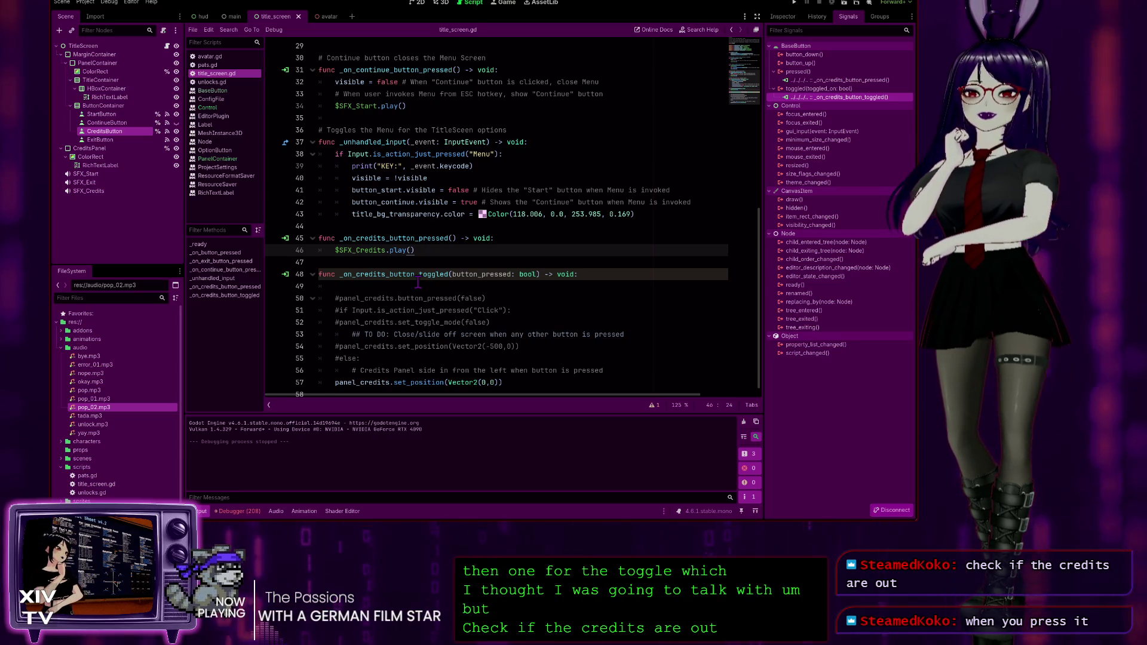
{"action": "left_click", "coordinate": [350, 291]}
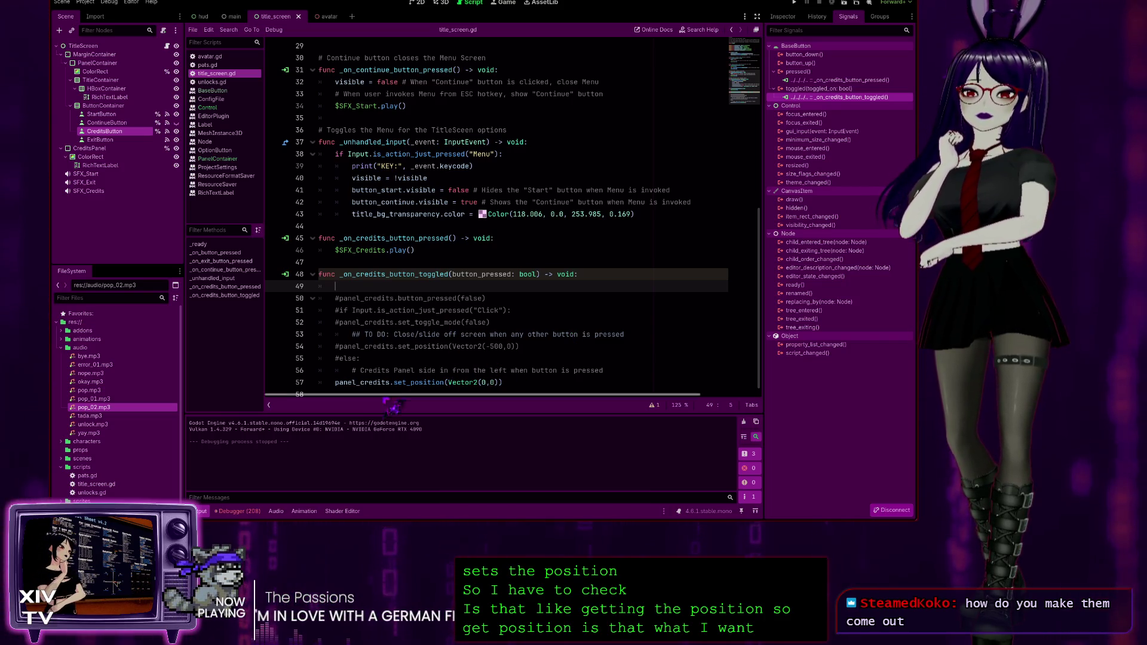
{"action": "left_click", "coordinate": [419, 383]}
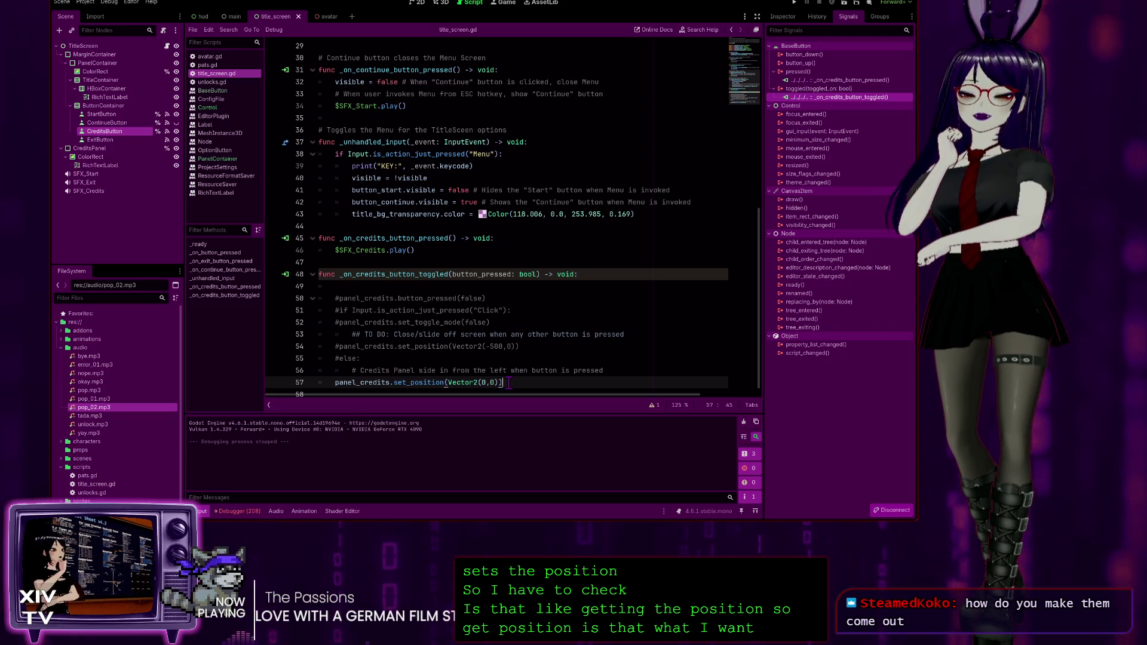
Review the Vector2(-500,0) and Vector2(0,0) lines, then begin an is_credits_active declaration on line 49
{"action": "scroll", "coordinate": [480, 387], "scroll_direction": "down", "scroll_amount": 1}
{"action": "left_click", "coordinate": [359, 375], "text": "shift"}
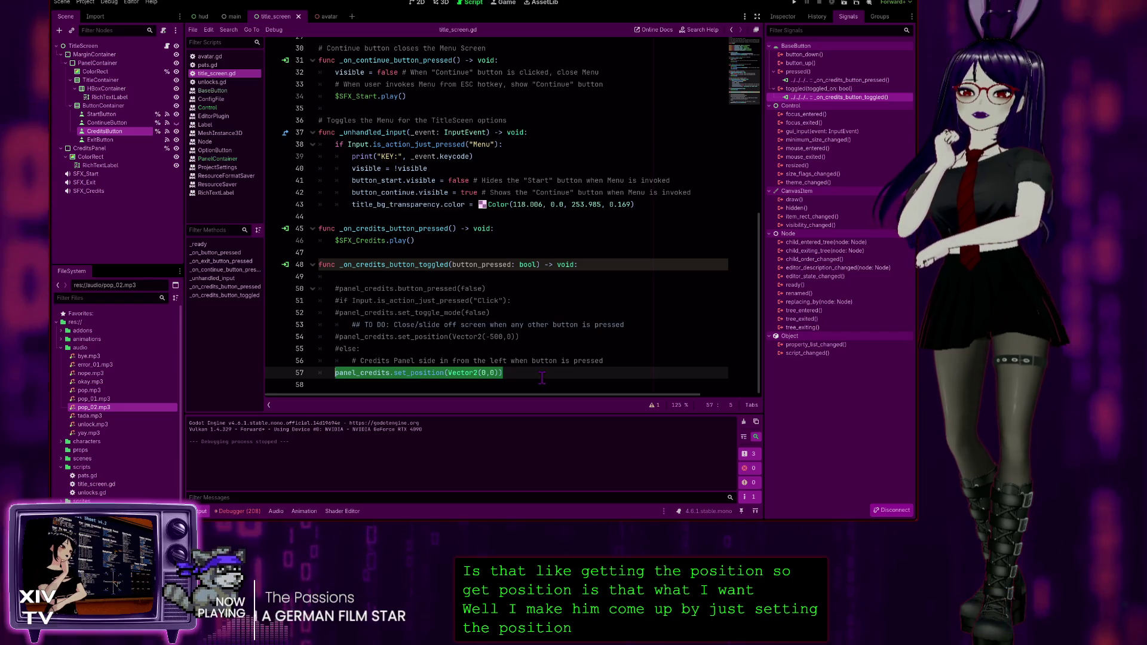
{"action": "scroll", "coordinate": [535, 318], "scroll_direction": "up", "scroll_amount": 6}
{"action": "scroll", "coordinate": [536, 317], "scroll_direction": "up", "scroll_amount": 2}
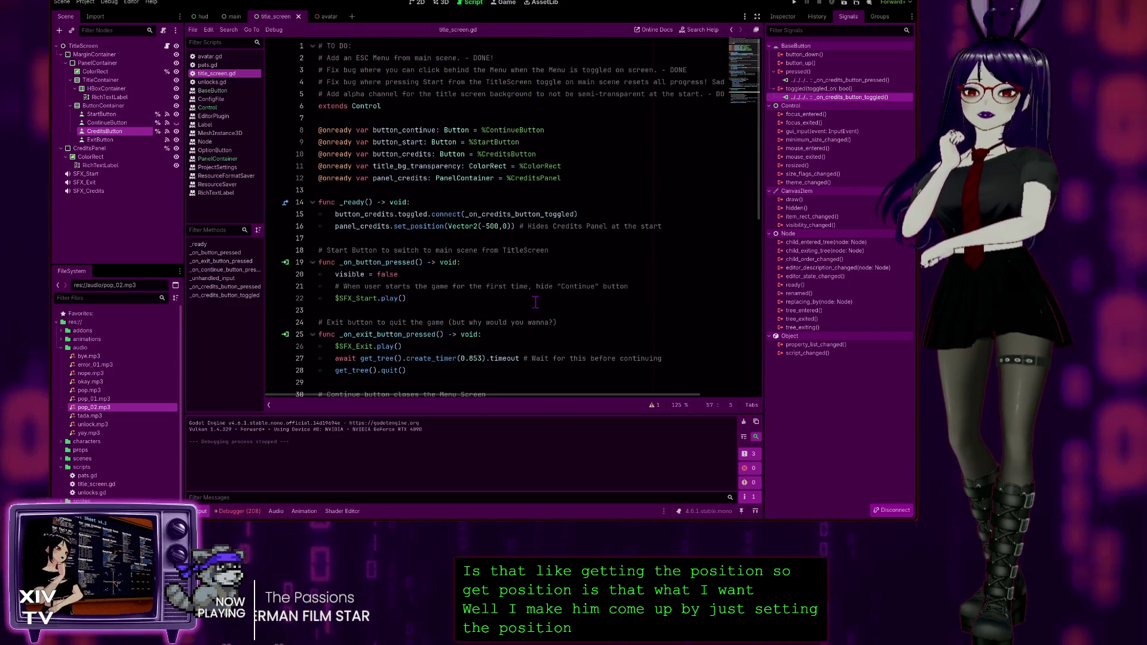
{"action": "left_click", "coordinate": [484, 226]}
{"action": "type", "text": "-"}
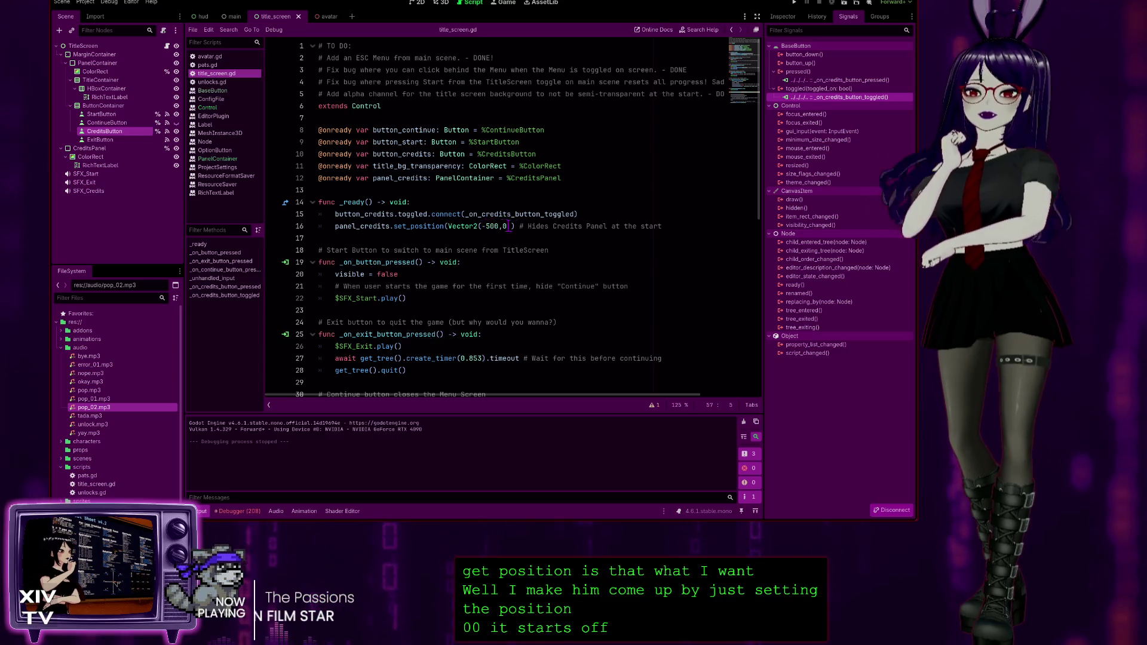
{"action": "left_click", "coordinate": [482, 226]}
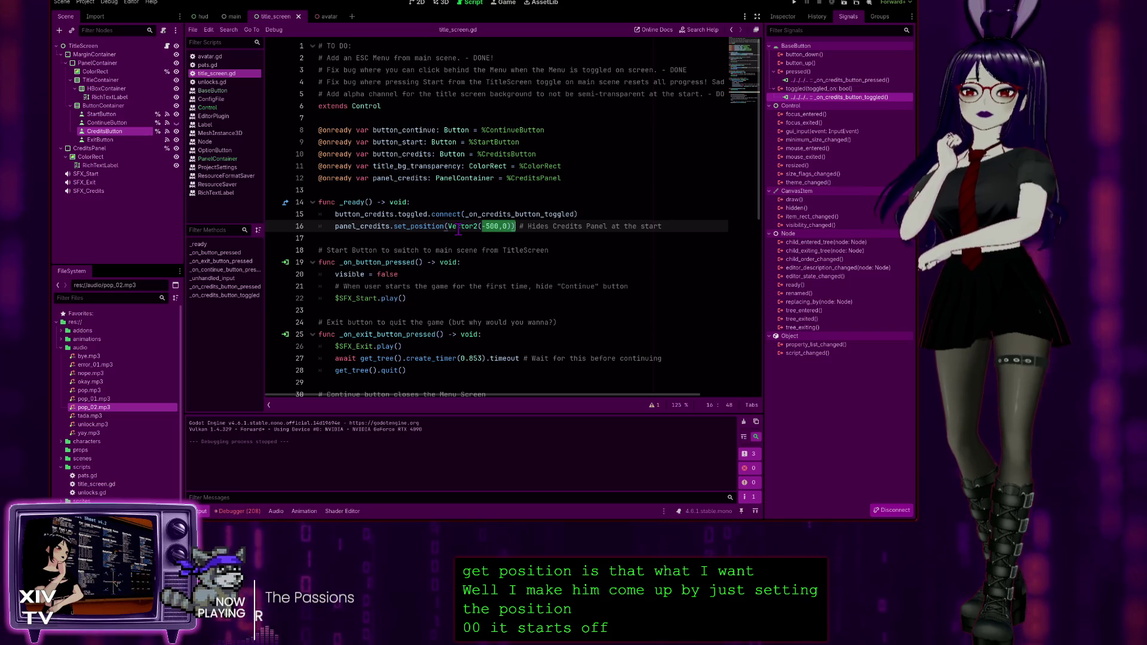
{"action": "scroll", "coordinate": [419, 269], "scroll_direction": "down", "scroll_amount": 10}
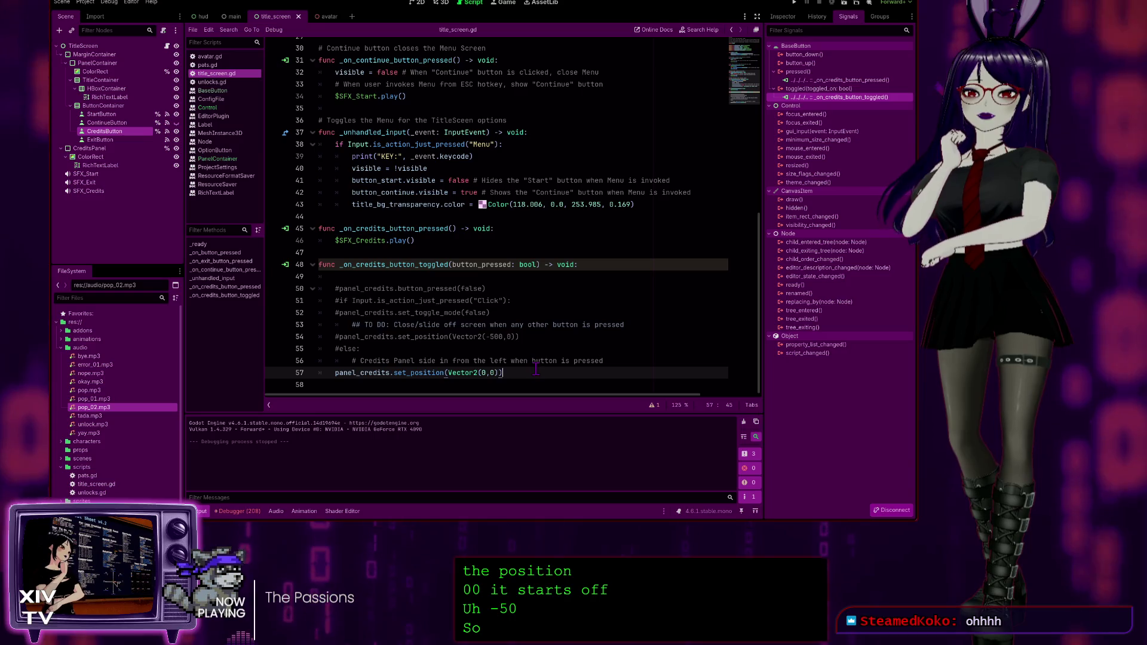
{"action": "left_click", "coordinate": [536, 372]}
{"action": "left_click", "coordinate": [421, 273]}
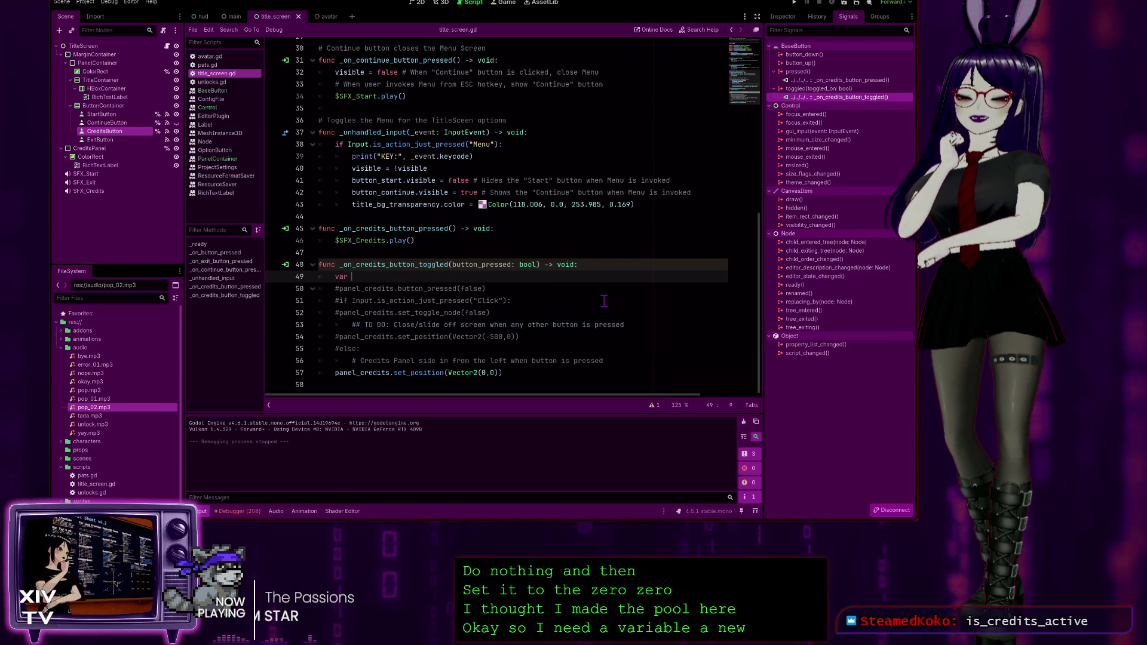
{"action": "type", "text": "is"}
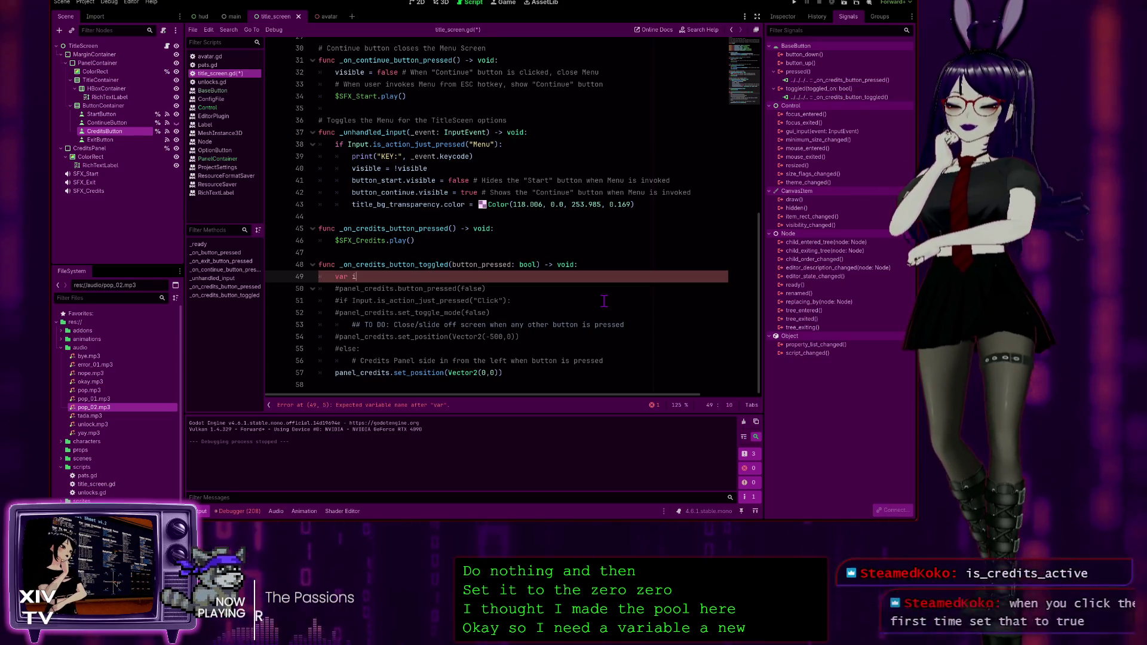
{"action": "type", "text": "_cr"}
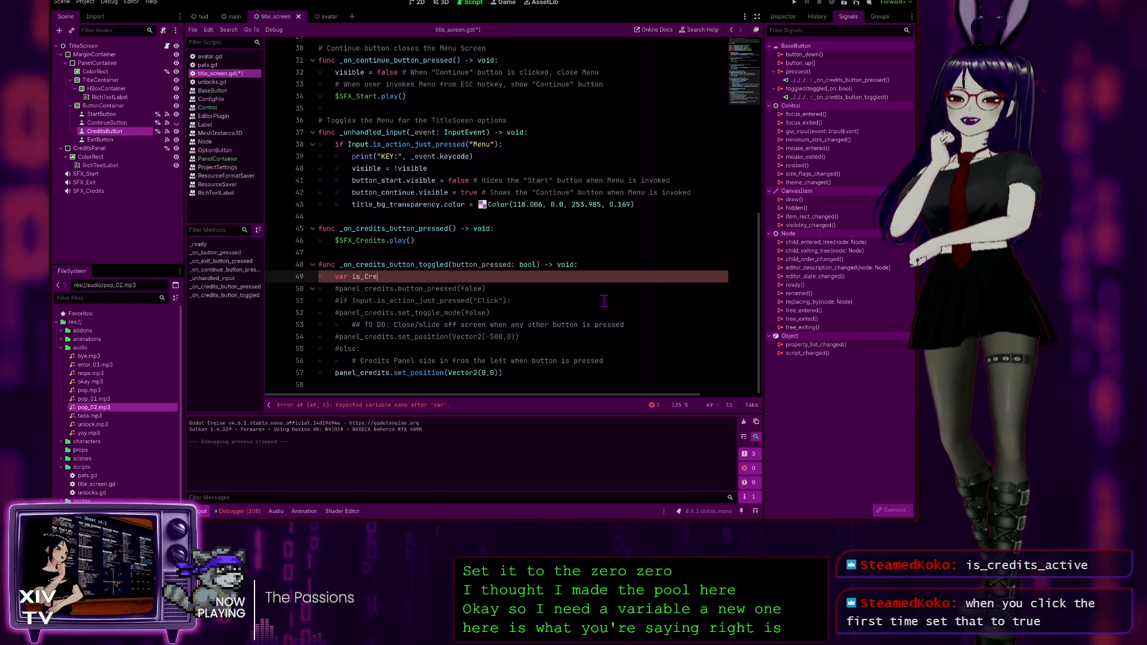
{"action": "type", "text": "edits_act"}
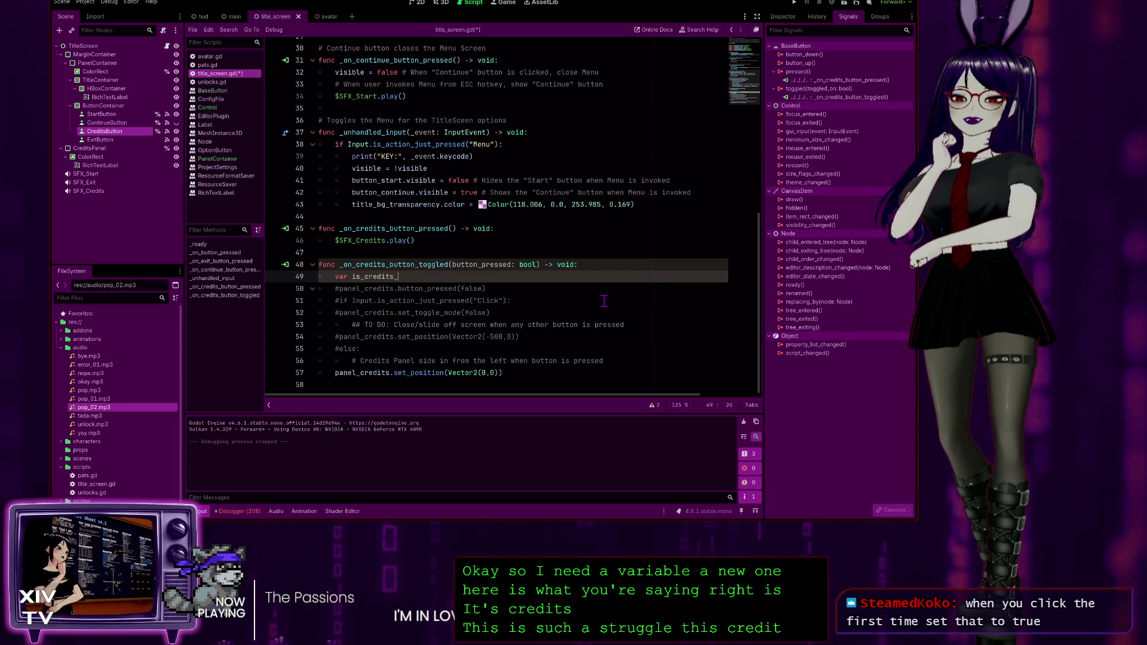
{"action": "type", "text": "io"}
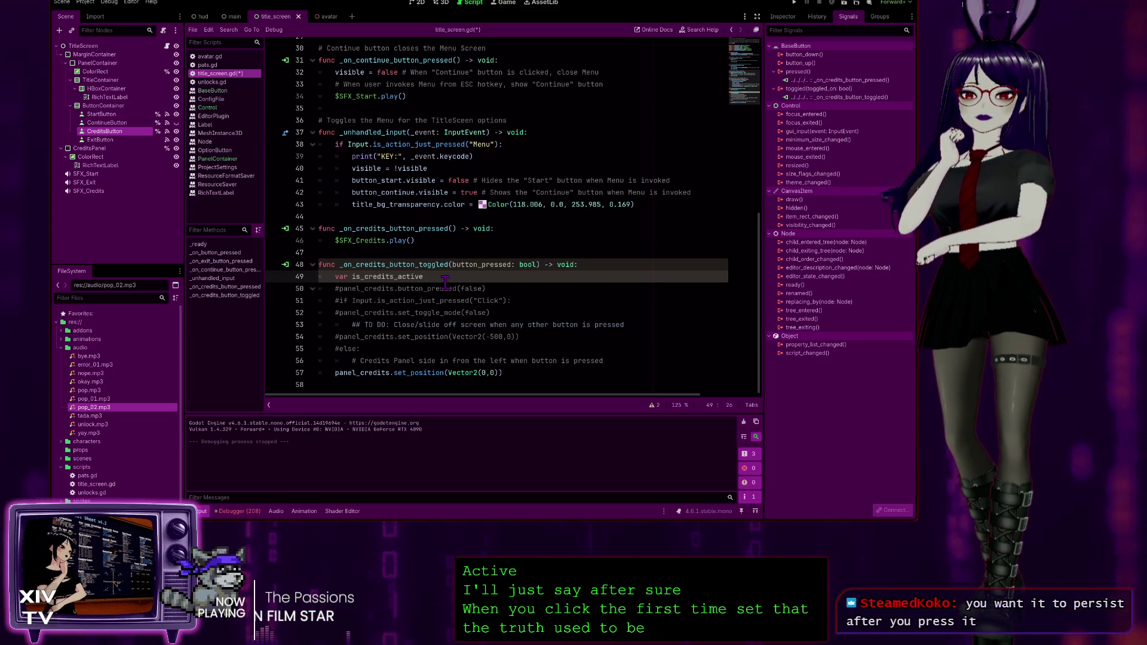
Delete the is_credits_active line from the toggle handler and go to the panel_credits declaration
{"action": "left_click_drag", "start_coordinate": [302, 285], "coordinate": [274, 276]}
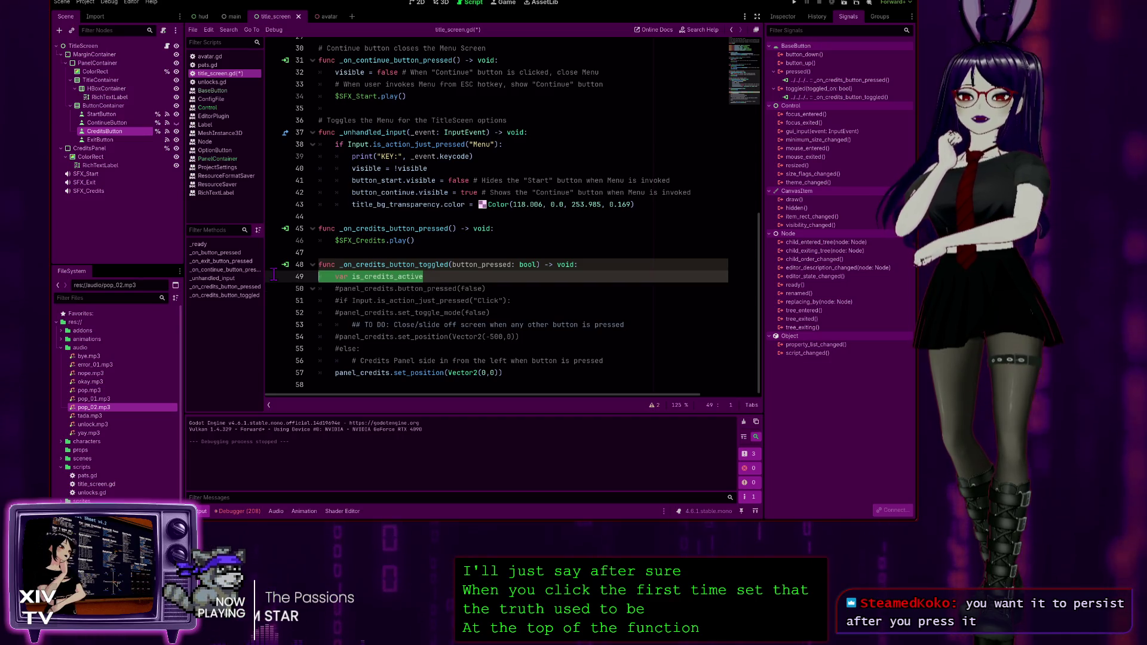
{"action": "key", "text": "BackSpace"}
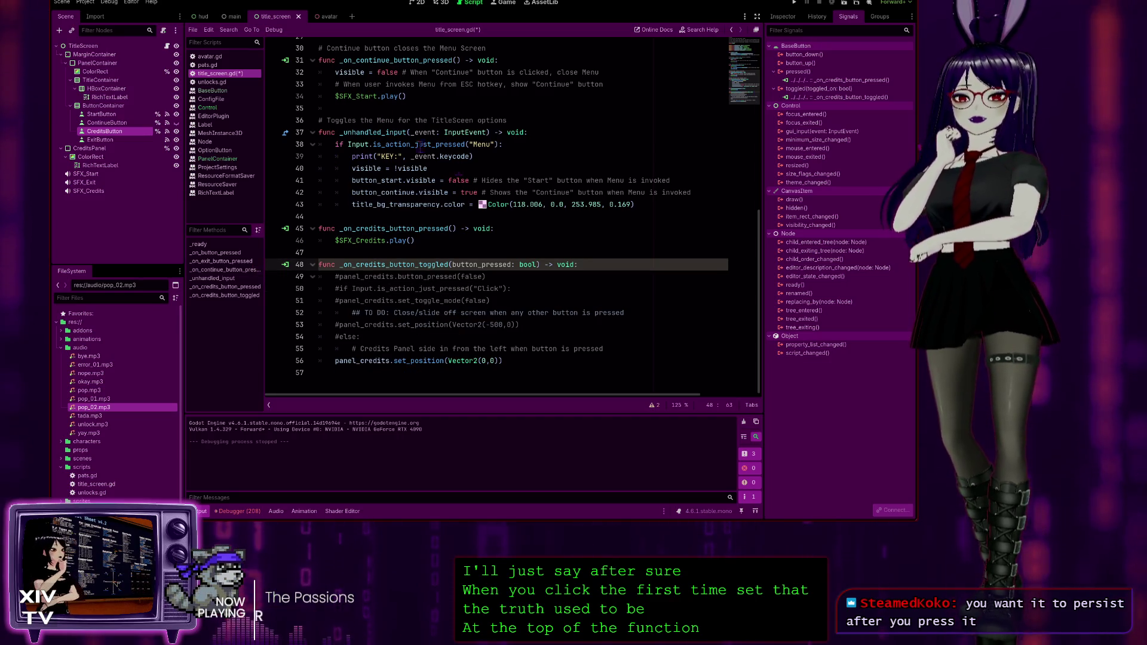
{"action": "scroll", "coordinate": [420, 146], "scroll_direction": "up", "scroll_amount": 10}
{"action": "left_click", "coordinate": [592, 172]}
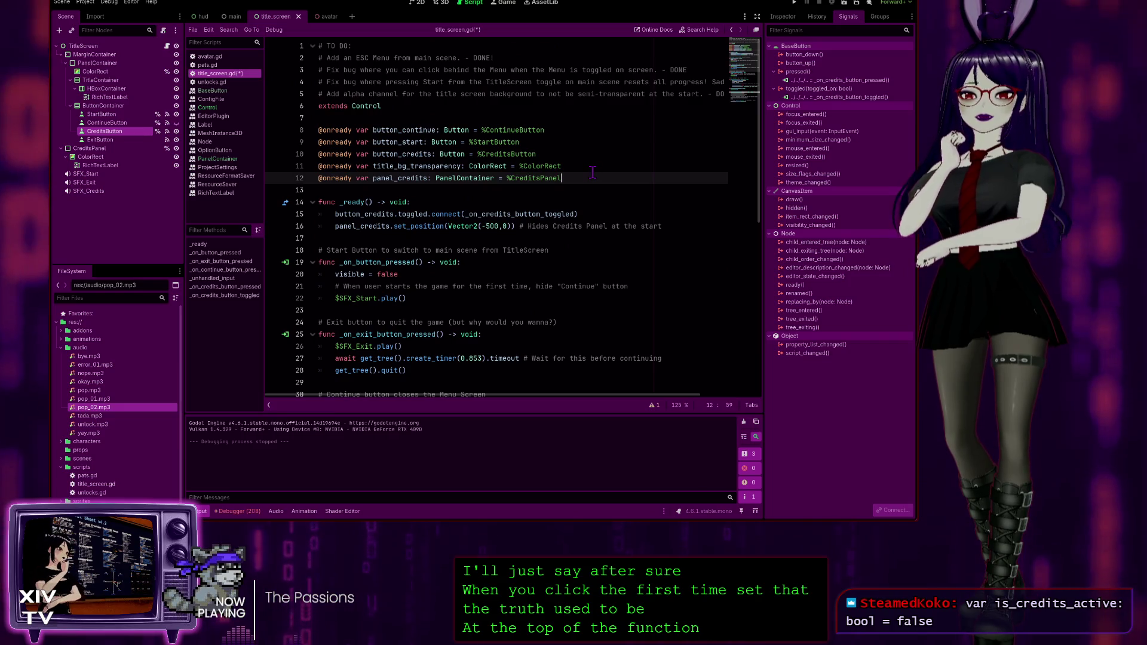
{"action": "key", "text": "Return"}
{"action": "type", "text": "@on"}
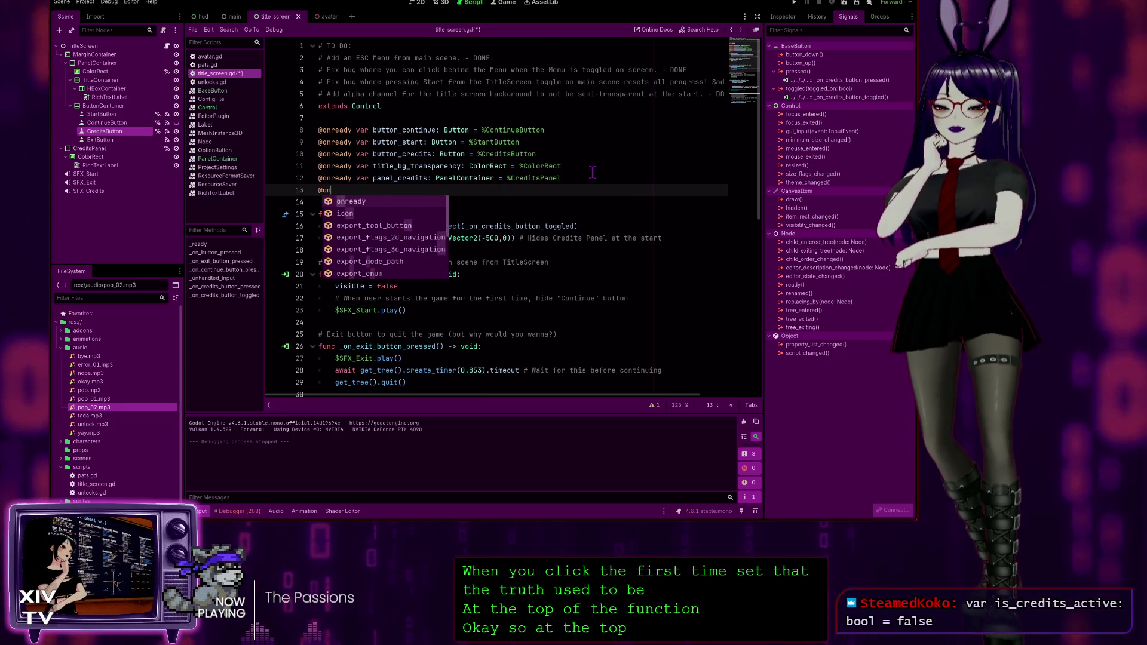
{"action": "key", "text": "Return"}
{"action": "type", "text": "car"}
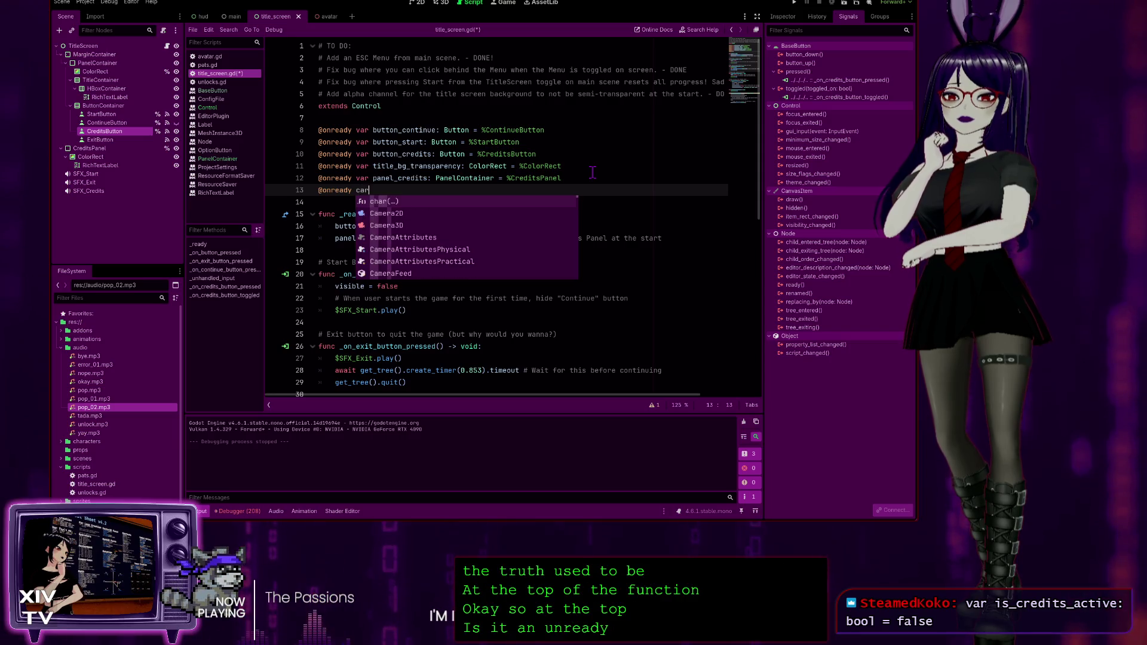
{"action": "key", "text": "BackSpace"}
{"action": "type", "text": "var is_"}
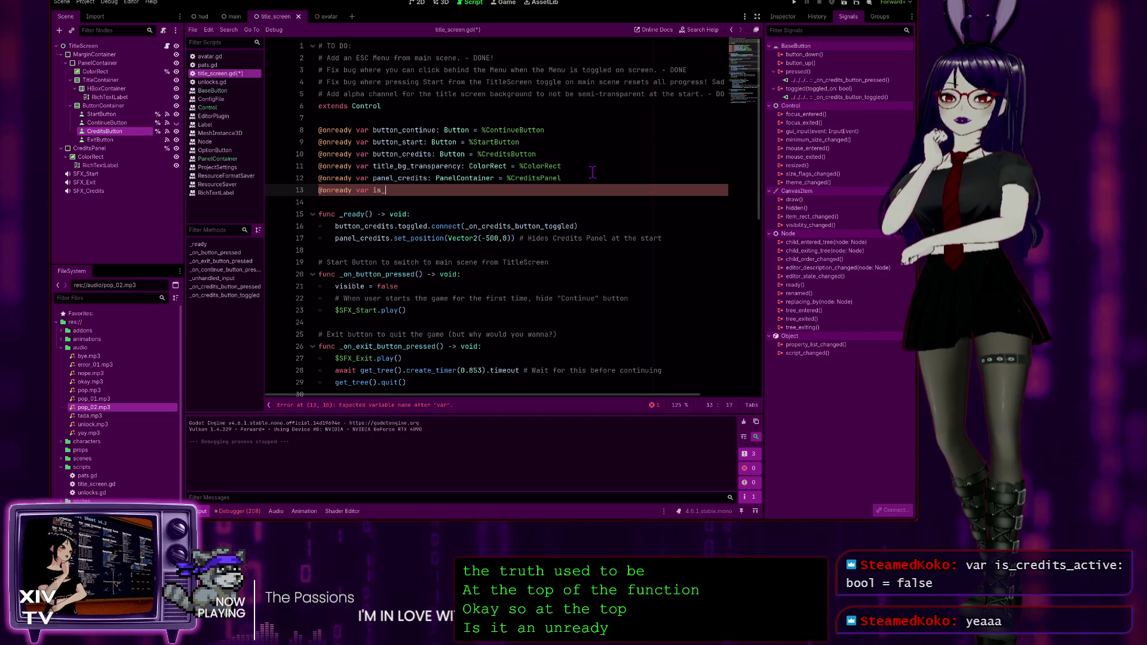
{"action": "type", "text": "cre"}
{"action": "key", "text": "BackSpace"}
{"action": "type", "text": "dit"}
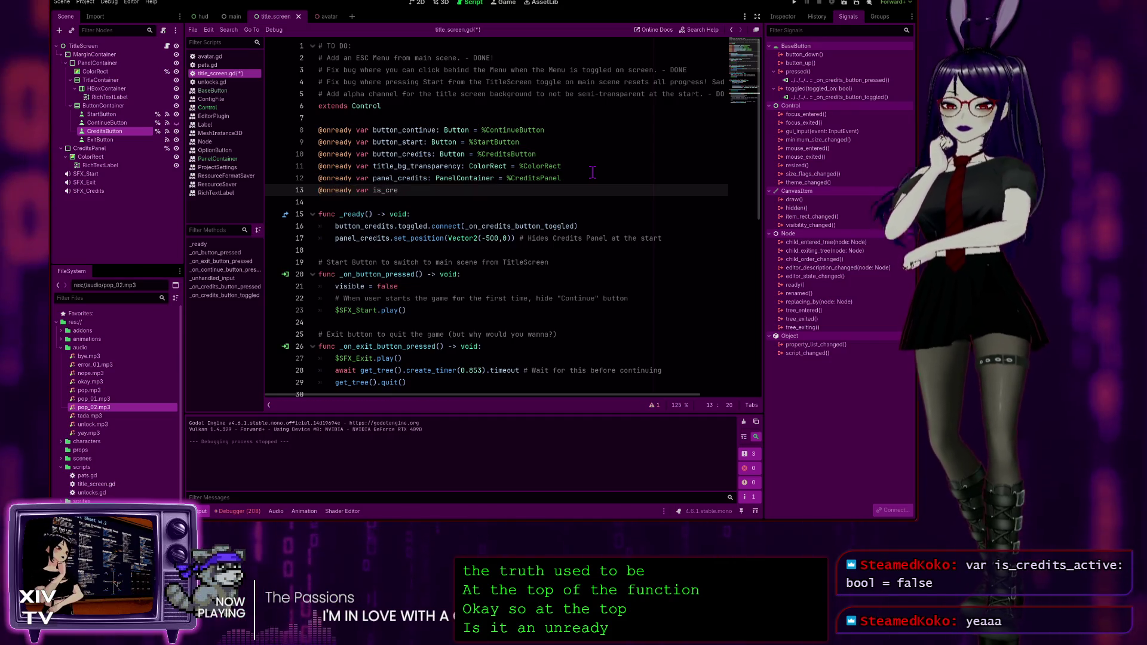
{"action": "type", "text": "s_"}
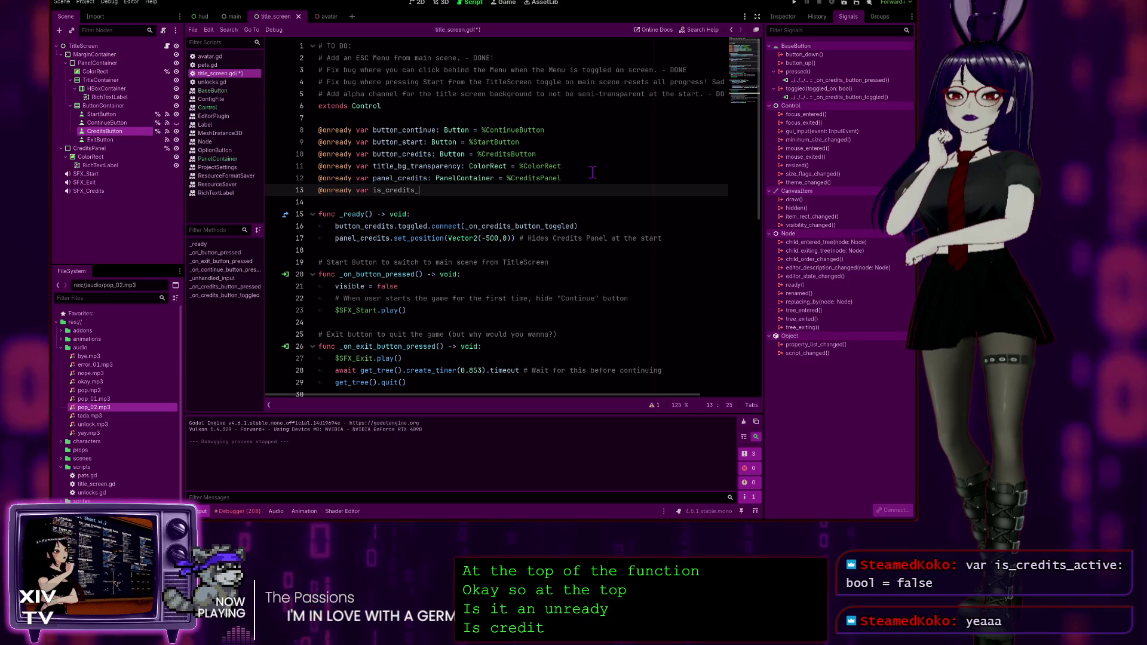
{"action": "type", "text": "active"}
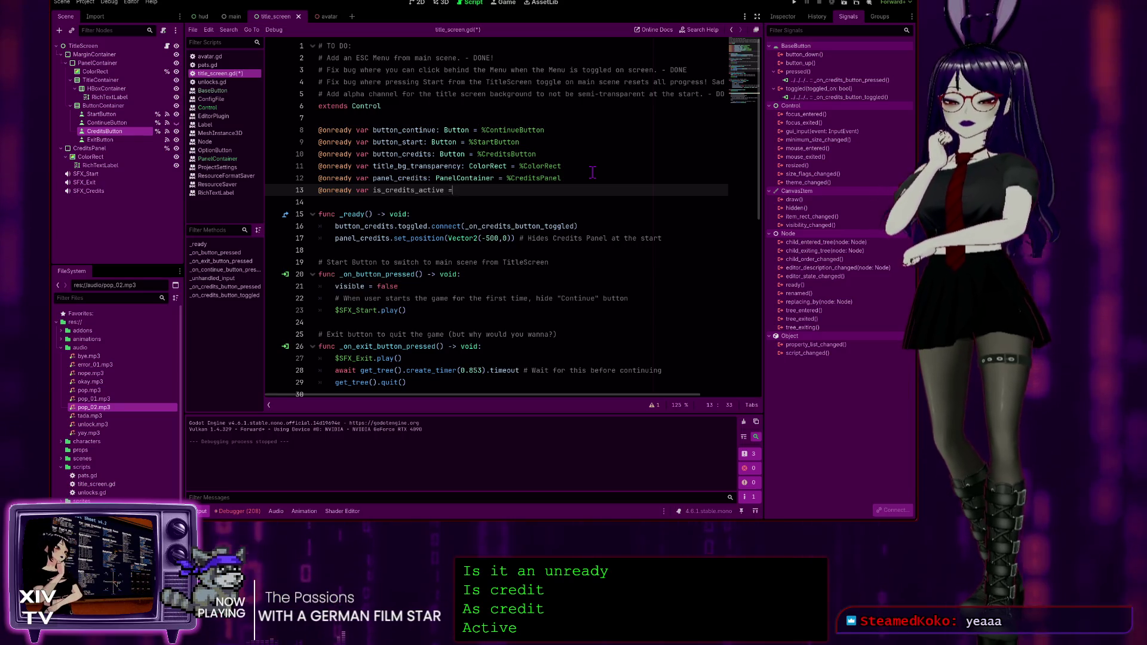
{"action": "type", "text": " = "}
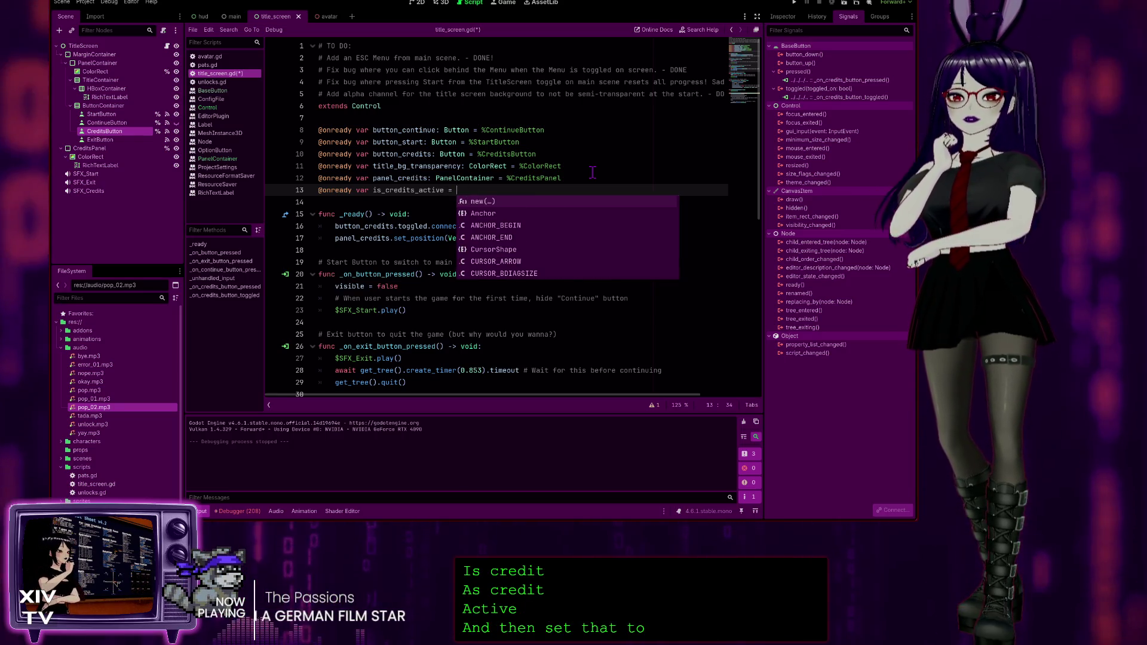
{"action": "type", "text": "false"}
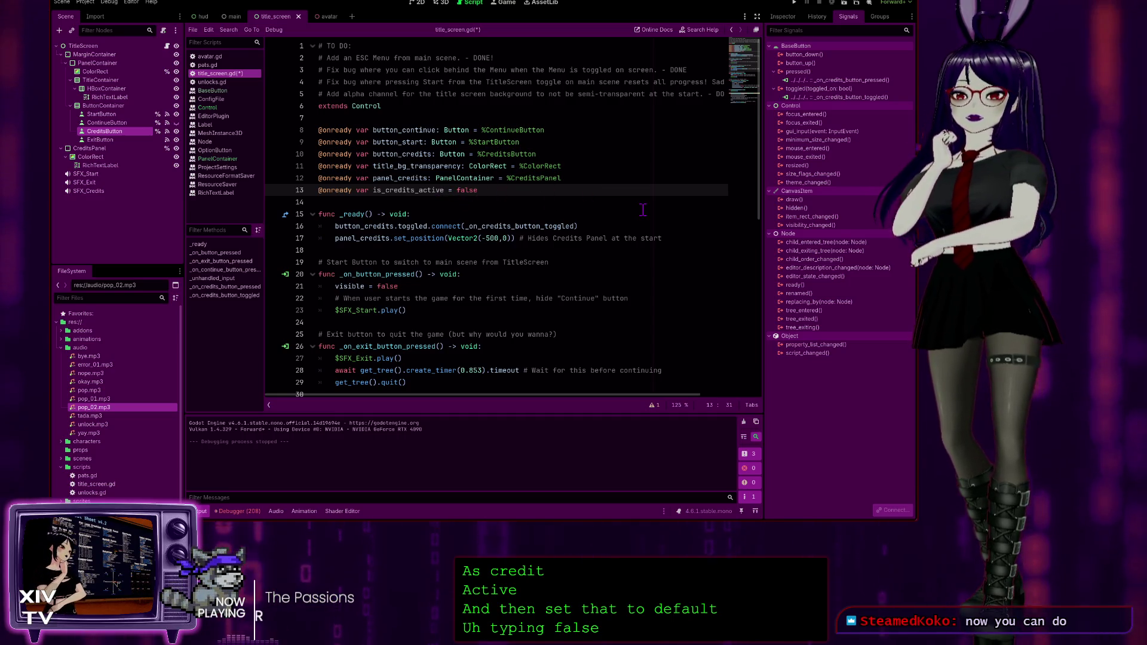
{"action": "type", "text": ": bool"}
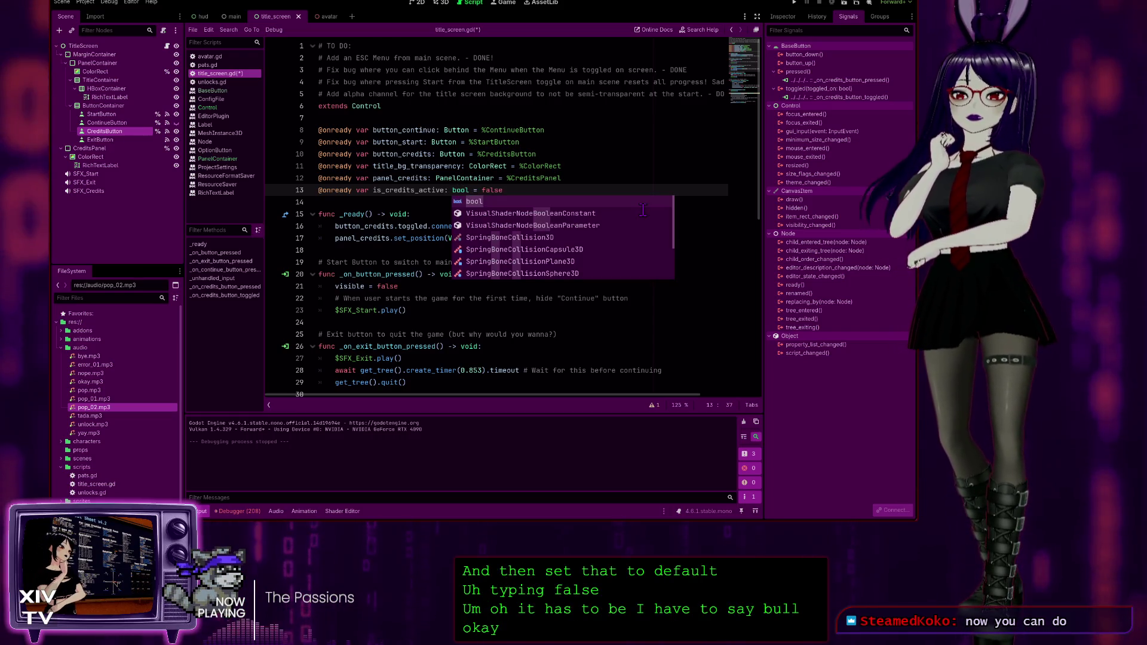
{"action": "left_click", "coordinate": [524, 190]}
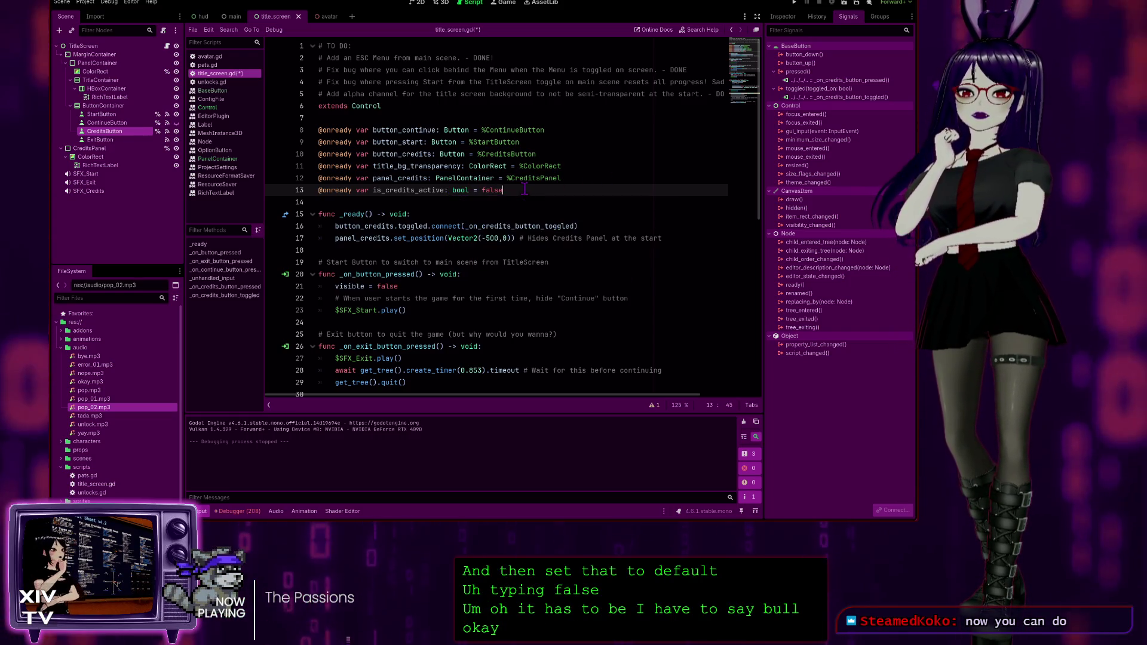
Select false, is_credits_active and panel_credits in turn to compare their highlighting
{"action": "double_click", "coordinate": [522, 190]}
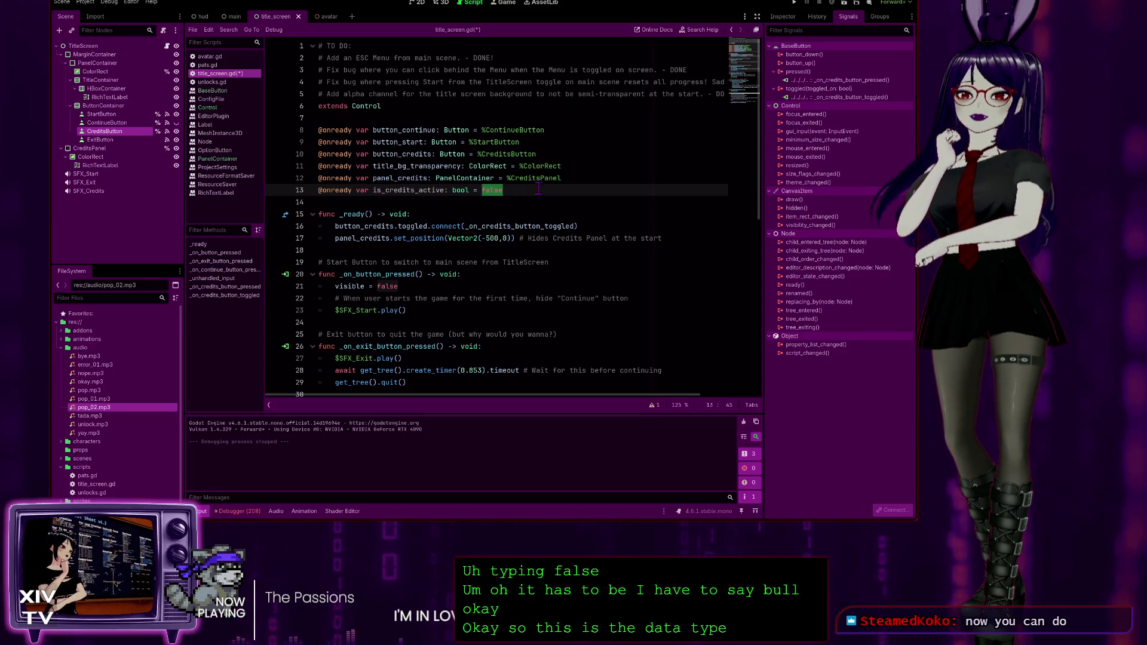
{"action": "left_click", "coordinate": [559, 185]}
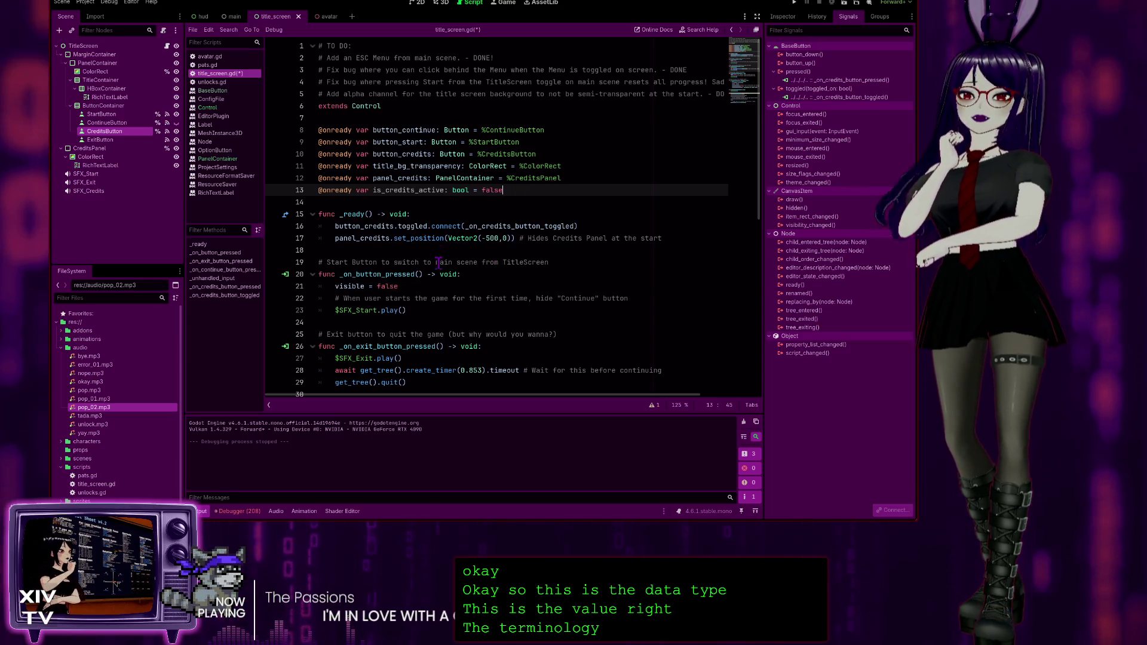
{"action": "double_click", "coordinate": [400, 190]}
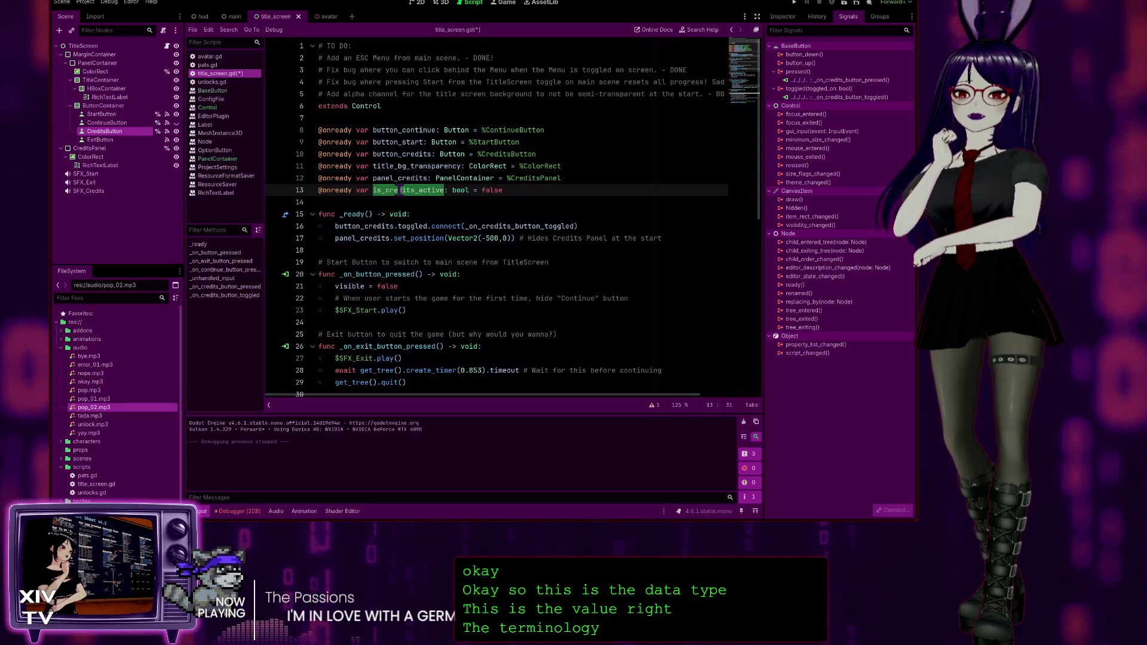
{"action": "double_click", "coordinate": [400, 178]}
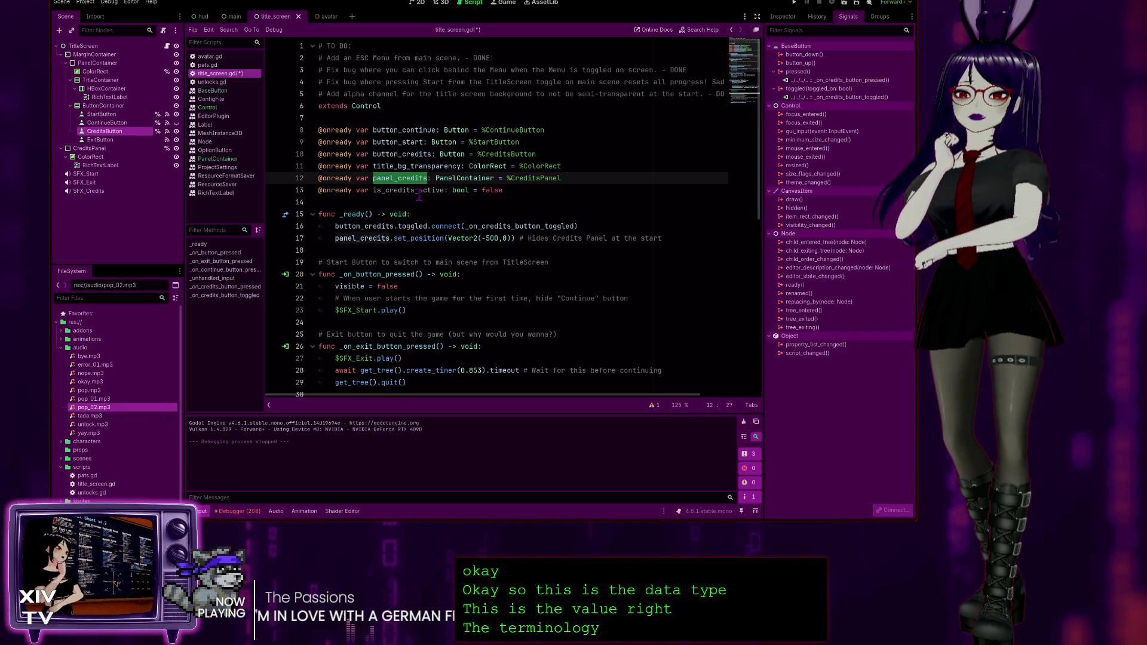
{"action": "double_click", "coordinate": [419, 192]}
{"action": "double_click", "coordinate": [419, 178]}
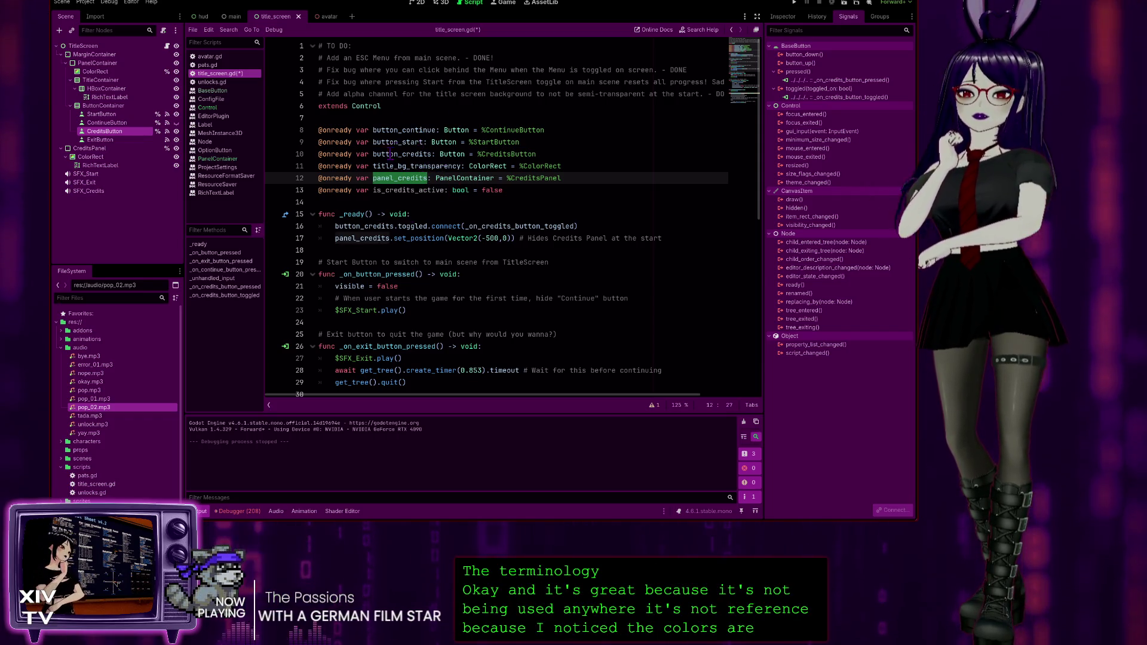
{"action": "scroll", "coordinate": [427, 218], "scroll_direction": "down", "scroll_amount": 2}
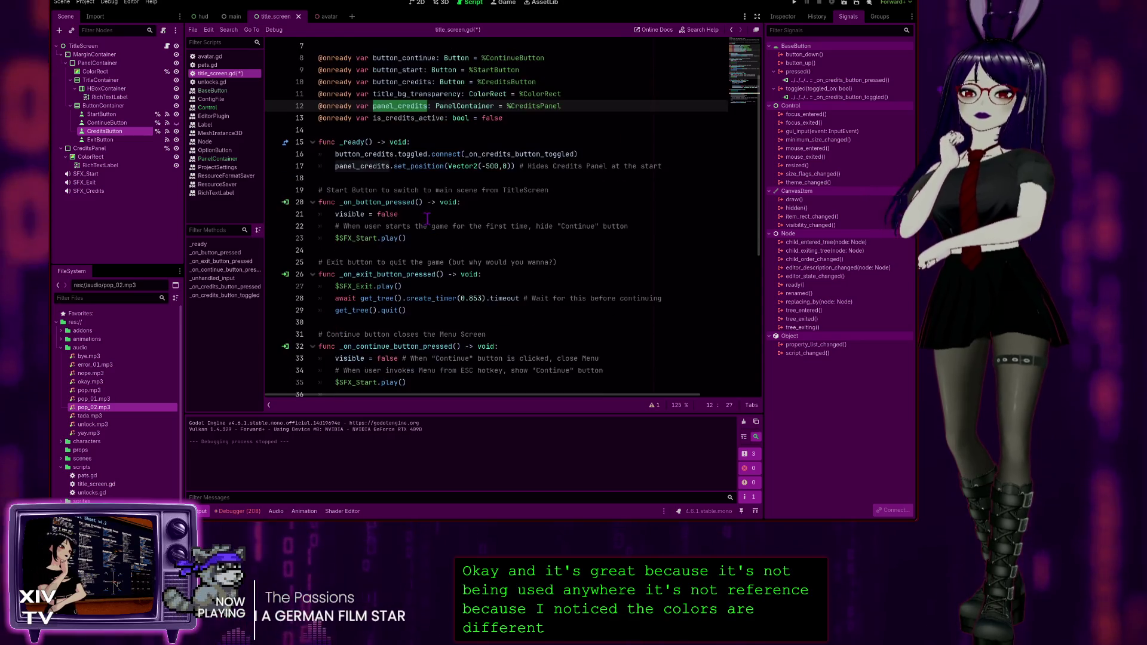
Insert an empty indented line 48 right after $SFX_Credits.play() in the credits-pressed function
{"action": "scroll", "coordinate": [428, 219], "scroll_direction": "down", "scroll_amount": 4}
{"action": "scroll", "coordinate": [450, 119], "scroll_direction": "up", "scroll_amount": 4}
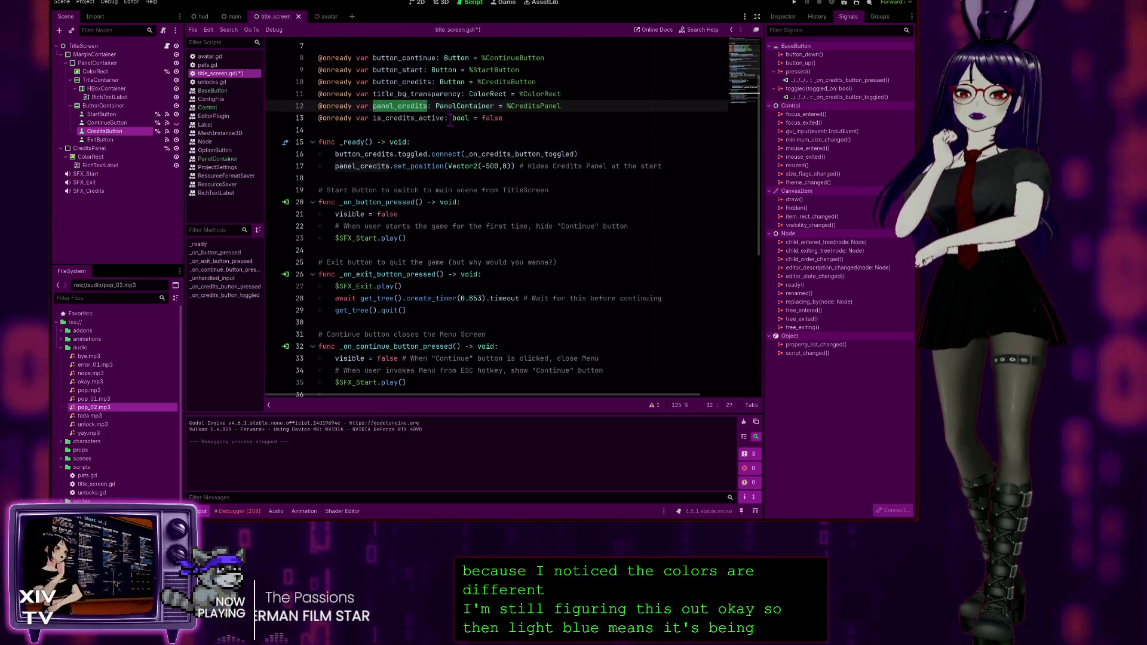
{"action": "scroll", "coordinate": [450, 119], "scroll_direction": "down", "scroll_amount": 8}
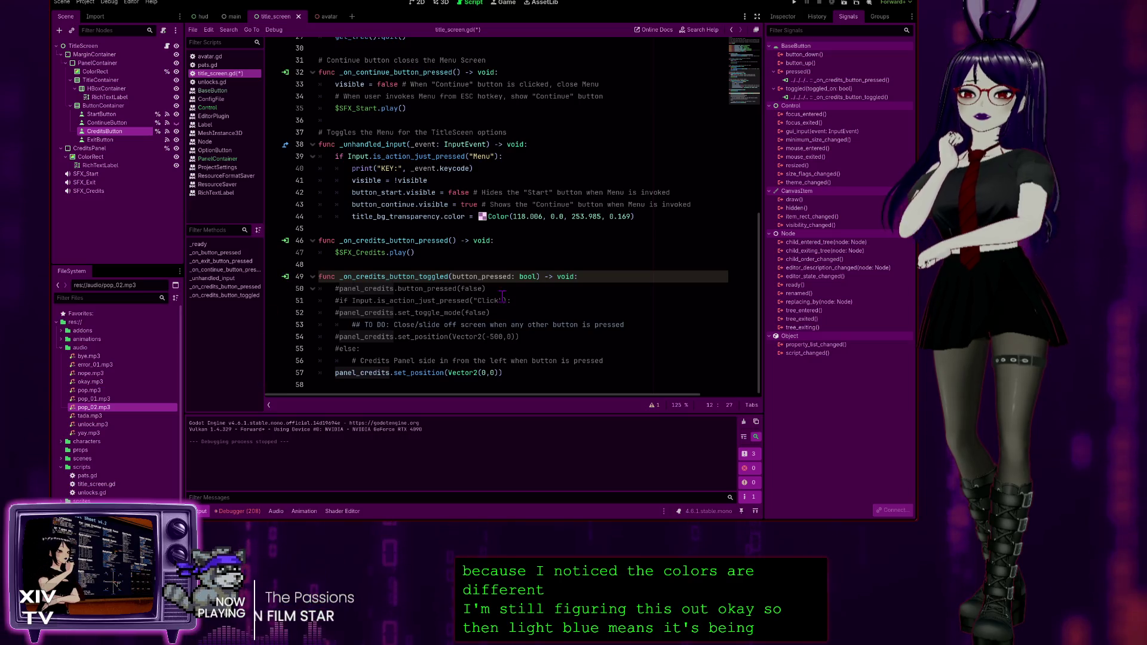
{"action": "left_click", "coordinate": [597, 276]}
{"action": "key", "text": "Return"}
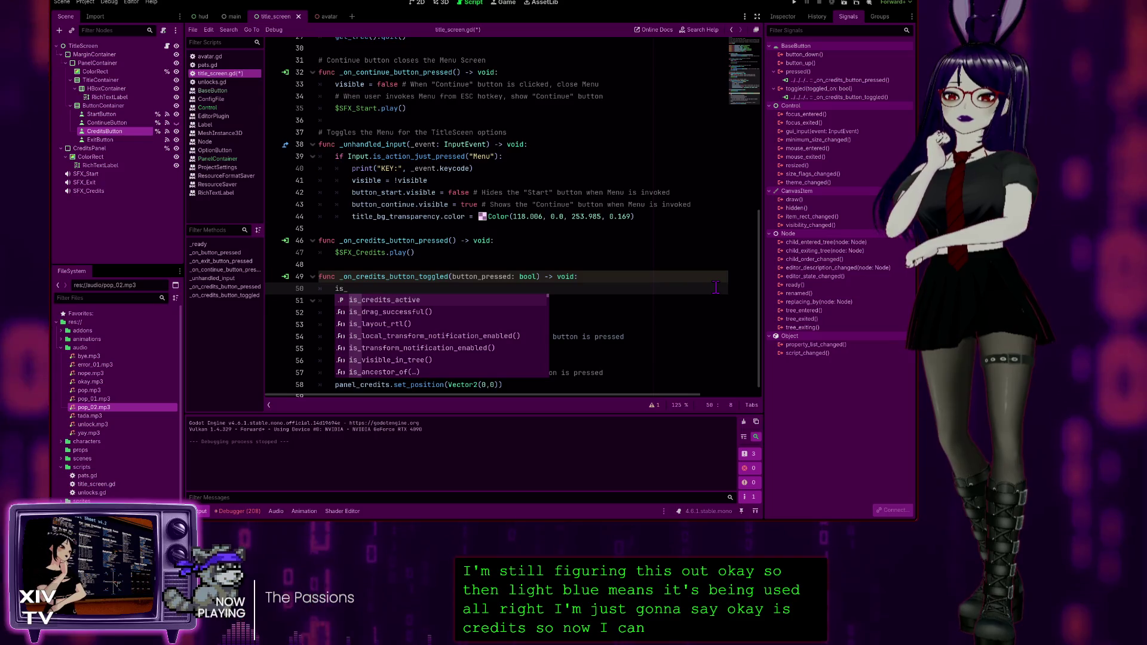
{"action": "key", "text": "BackSpace"}
{"action": "key", "text": "BackSpace"}
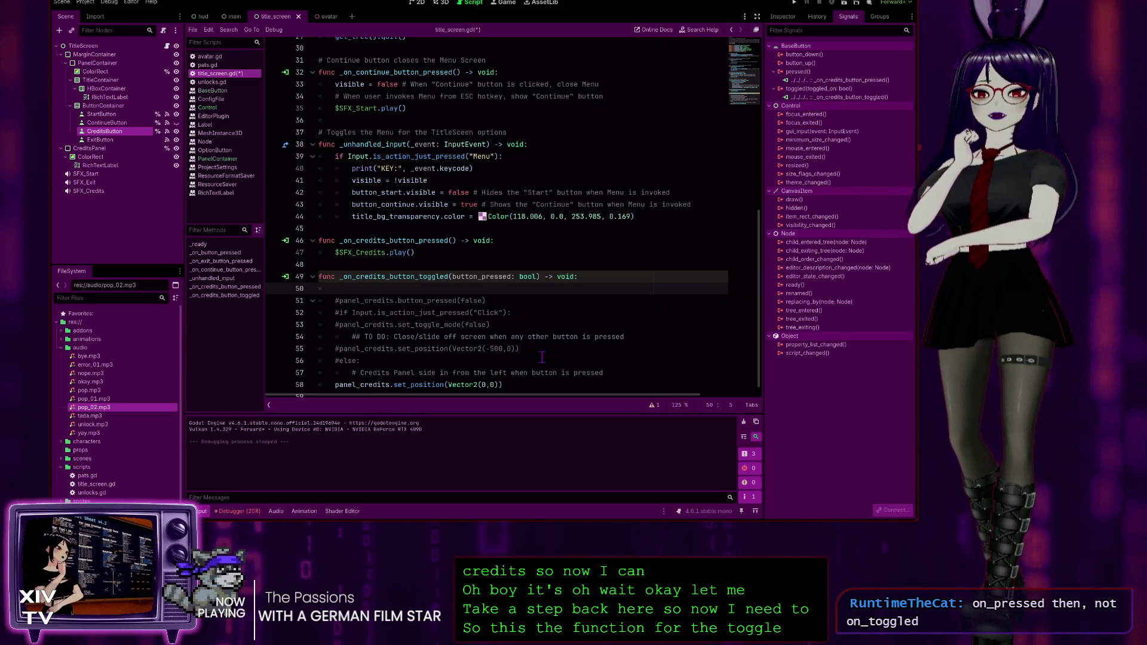
{"action": "left_click", "coordinate": [456, 252]}
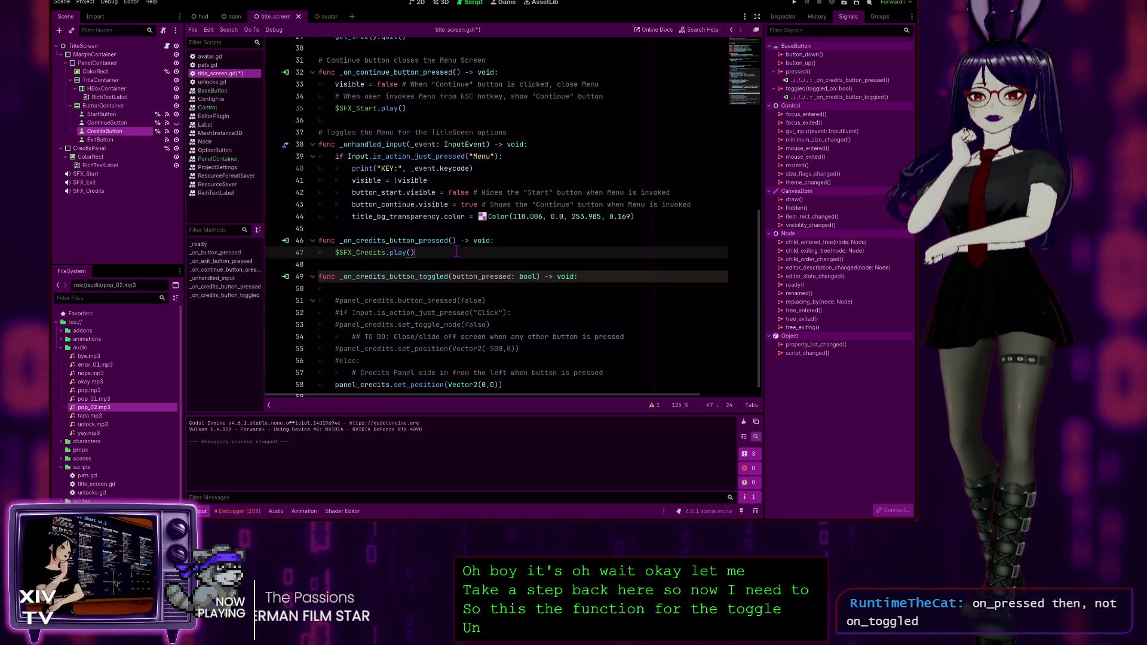
{"action": "key", "text": "Return"}
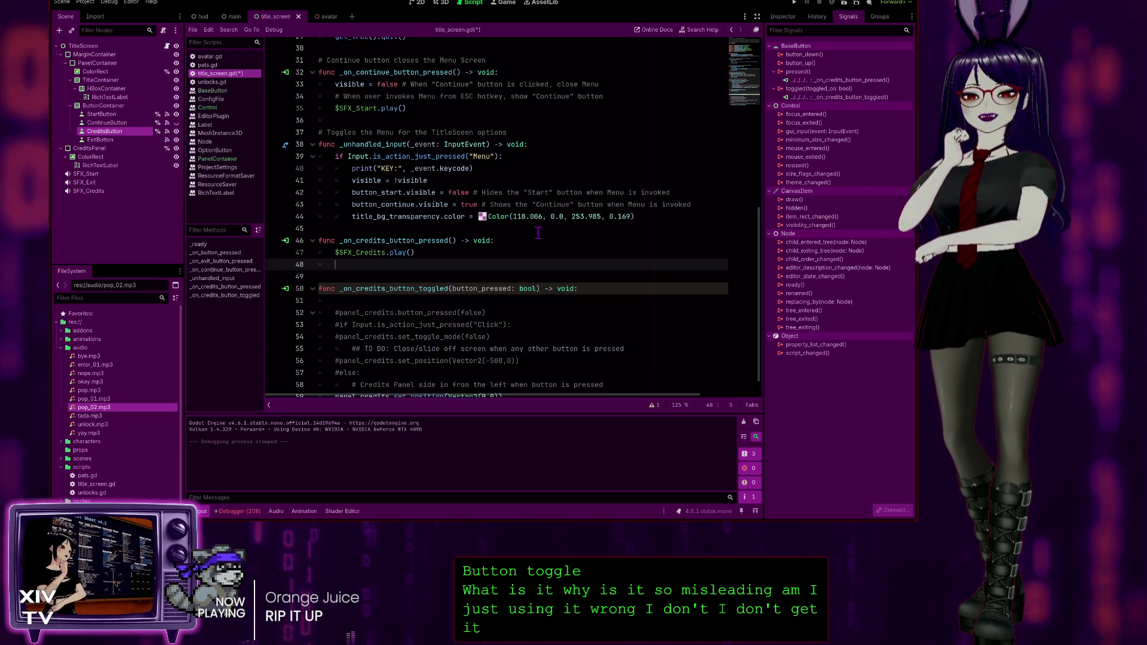
{"action": "scroll", "coordinate": [381, 279], "scroll_direction": "down", "scroll_amount": 1}
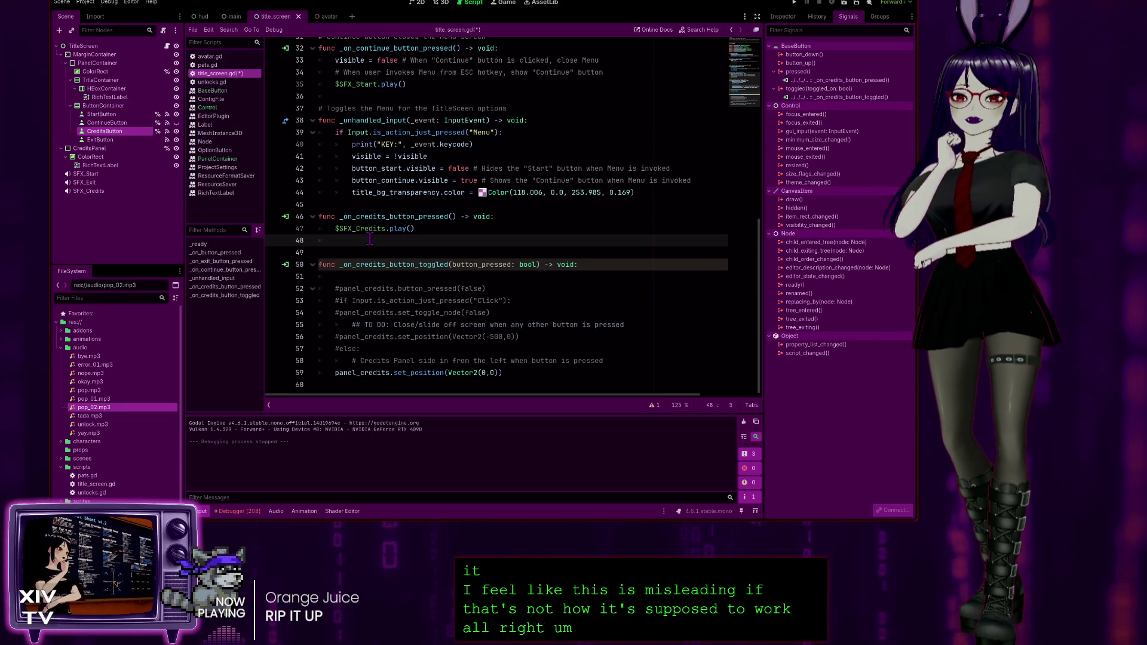
Write is_credits_active != false on line 48, then run the project with F5
{"action": "type", "text": "is_"}
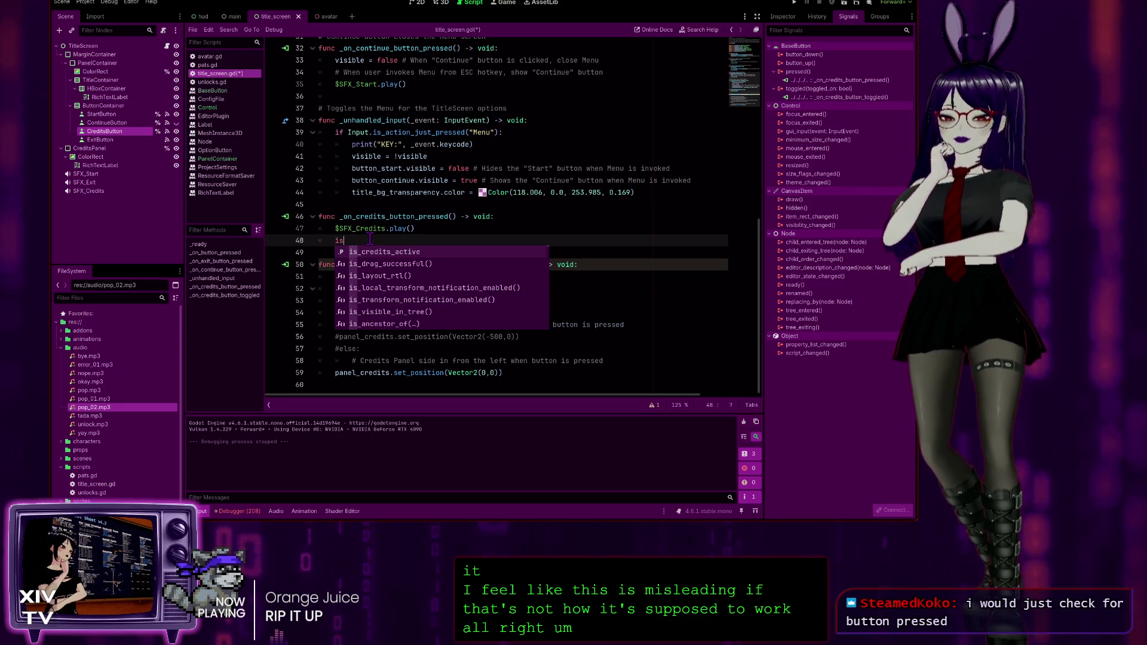
{"action": "key", "text": "Return"}
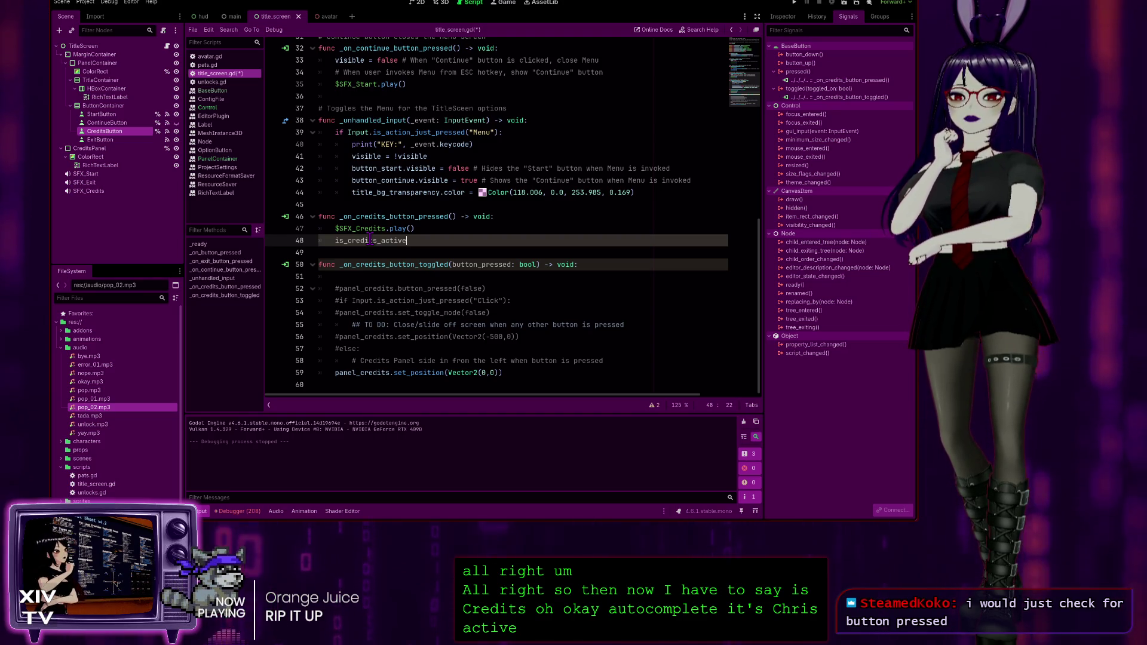
{"action": "type", "text": "= "}
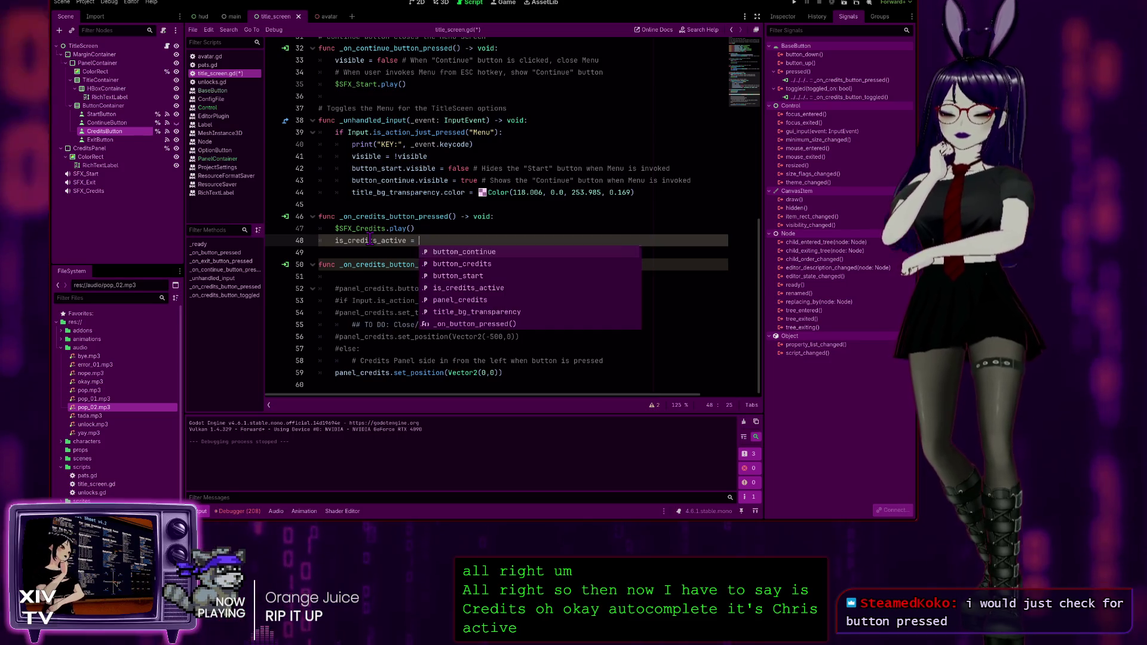
{"action": "type", "text": "false"}
{"action": "key", "text": "Home"}
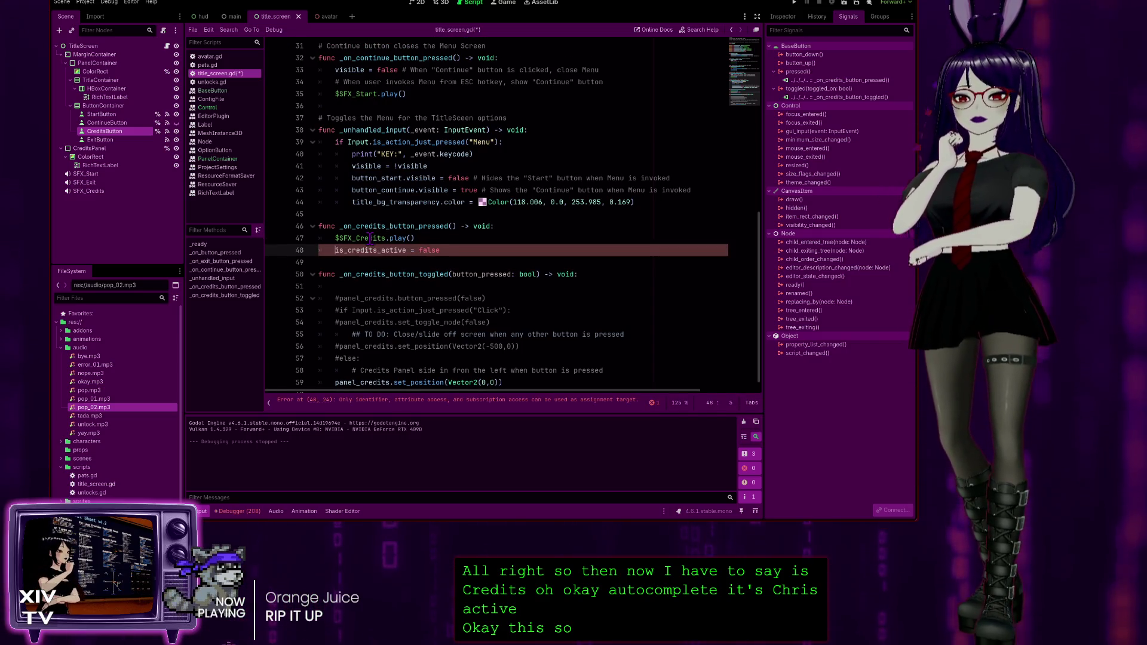
{"action": "left_click", "coordinate": [410, 252]}
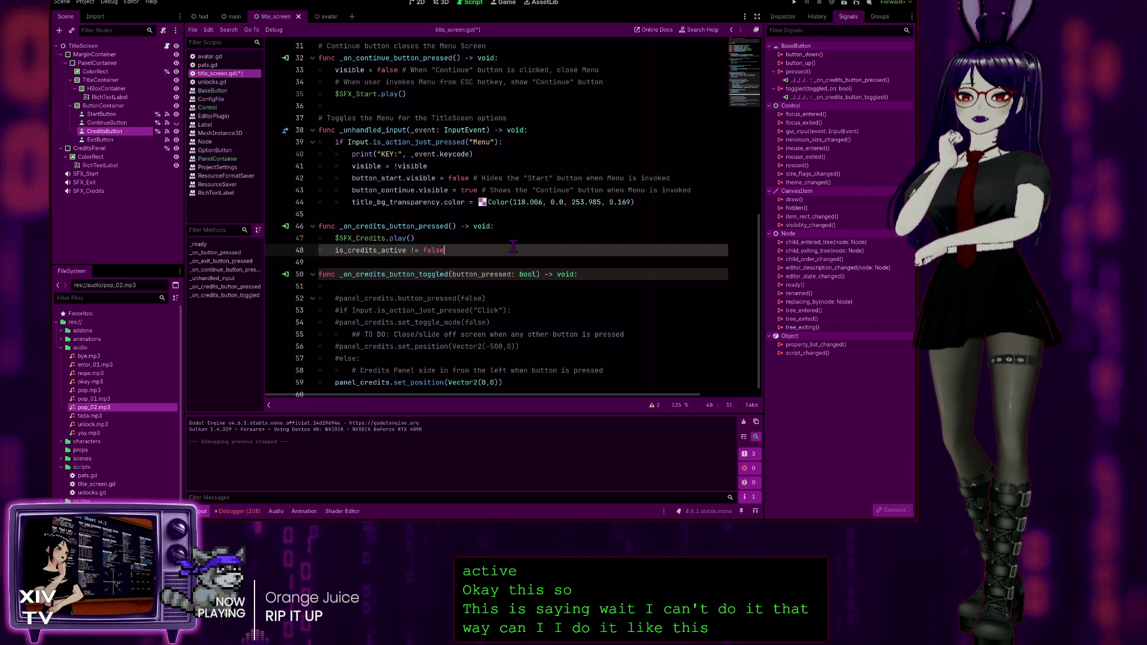
{"action": "left_click", "coordinate": [346, 339]}
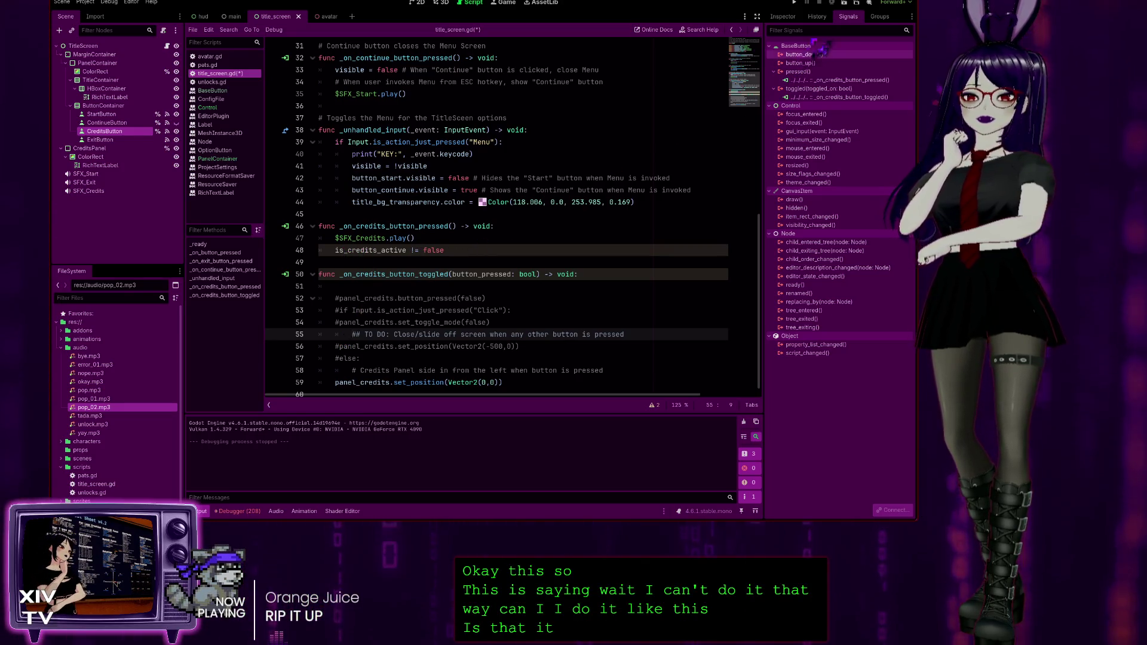
{"action": "key", "text": "F5"}
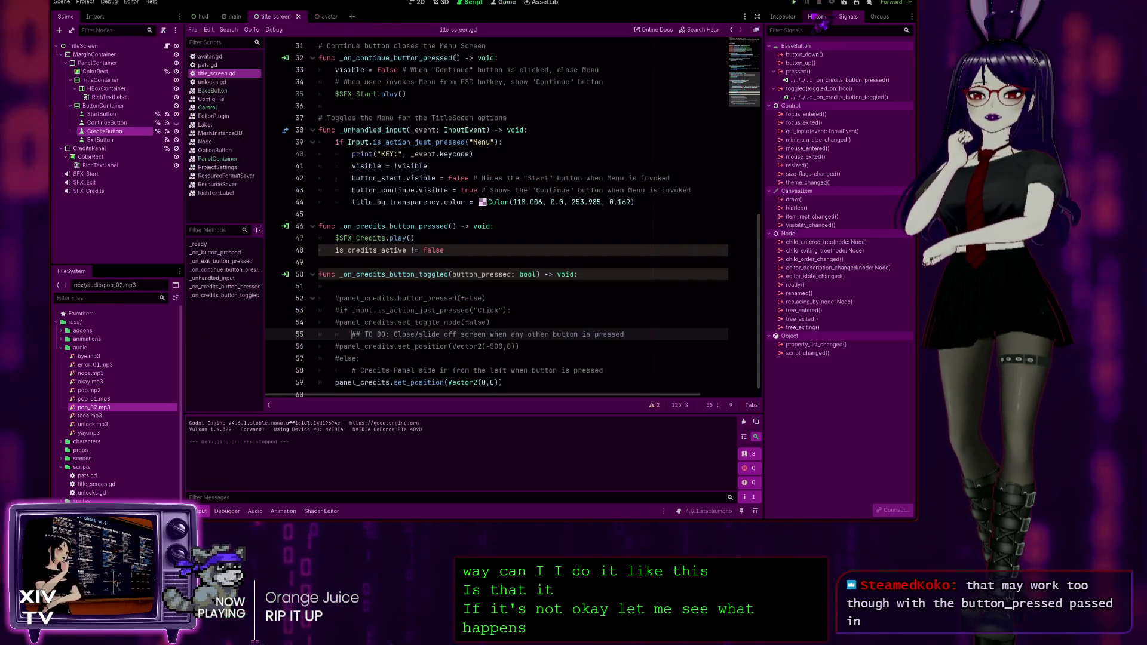
Paste panel_credits.set_position(Vector2(0,0)) into the credits-pressed function on line 49, then run the game
{"action": "left_click_drag", "start_coordinate": [503, 382], "coordinate": [333, 381]}
{"action": "key", "text": "ctrl+c"}
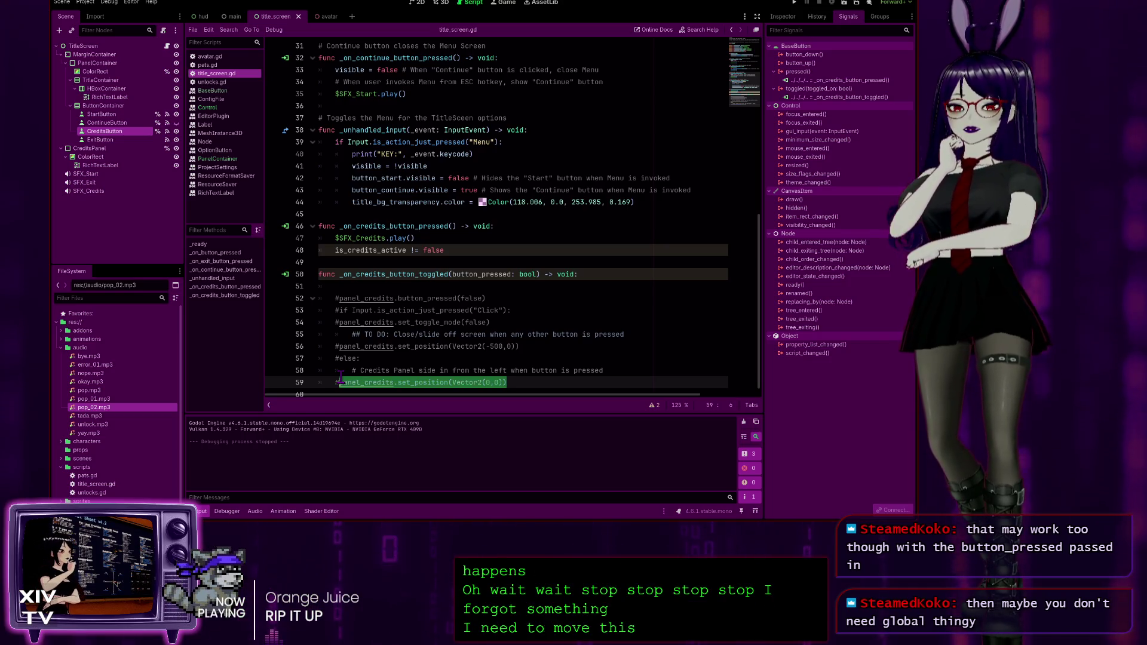
{"action": "key", "text": "Return"}
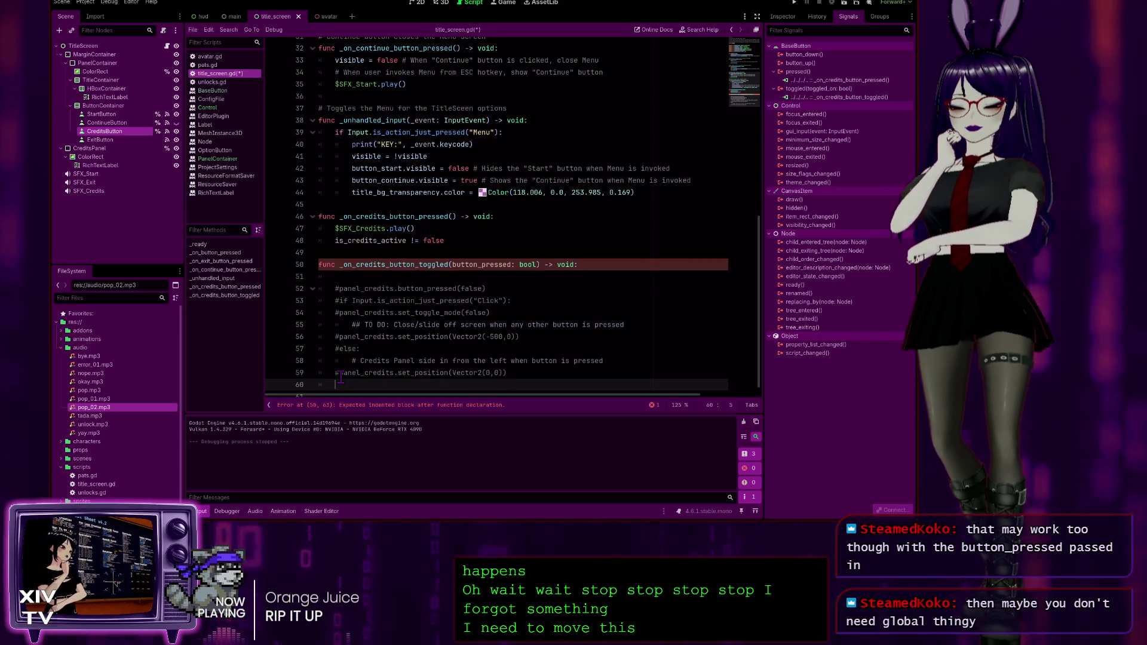
{"action": "type", "text": "ss"}
{"action": "left_click", "coordinate": [469, 240]}
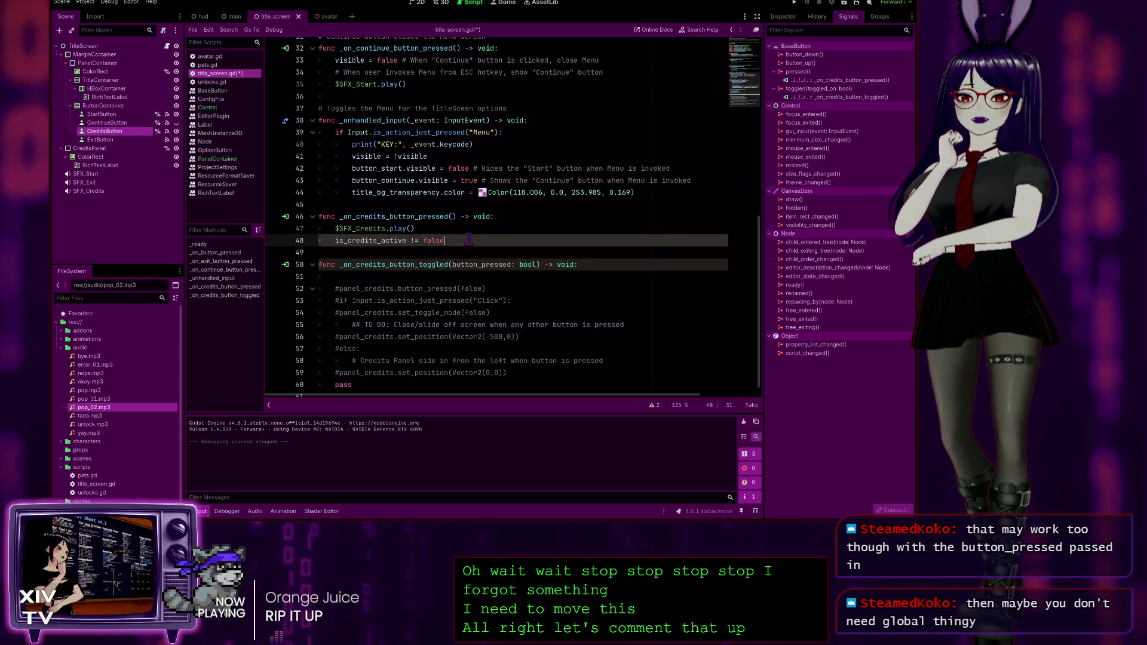
{"action": "key", "text": "Return"}
{"action": "key", "text": "ctrl+v"}
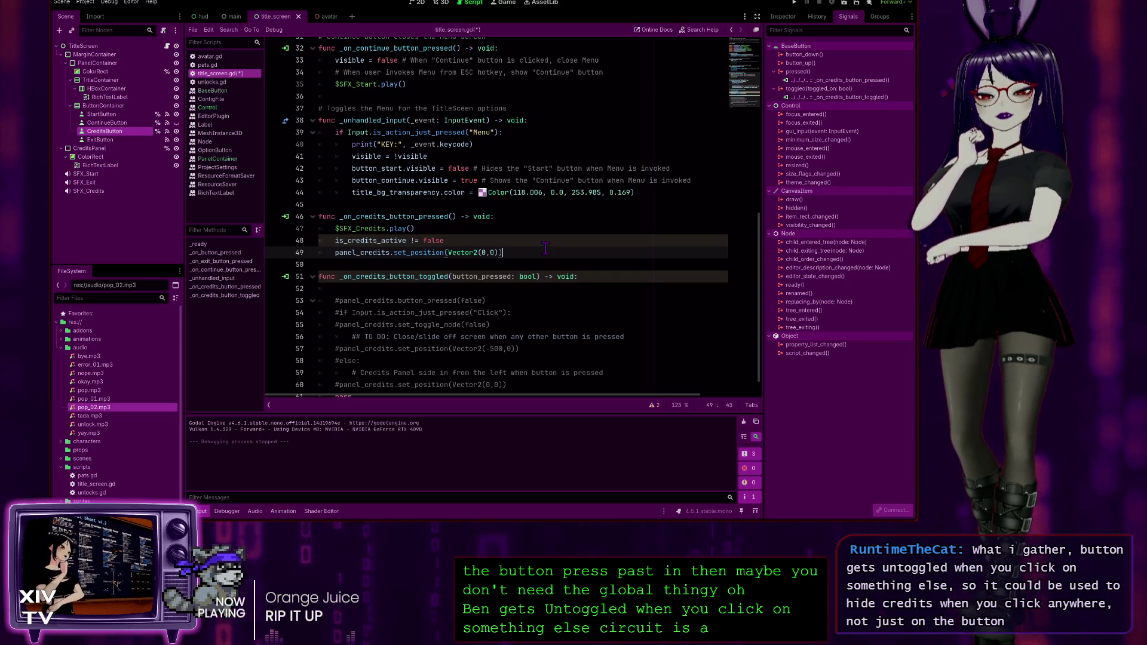
{"action": "key", "text": "F5"}
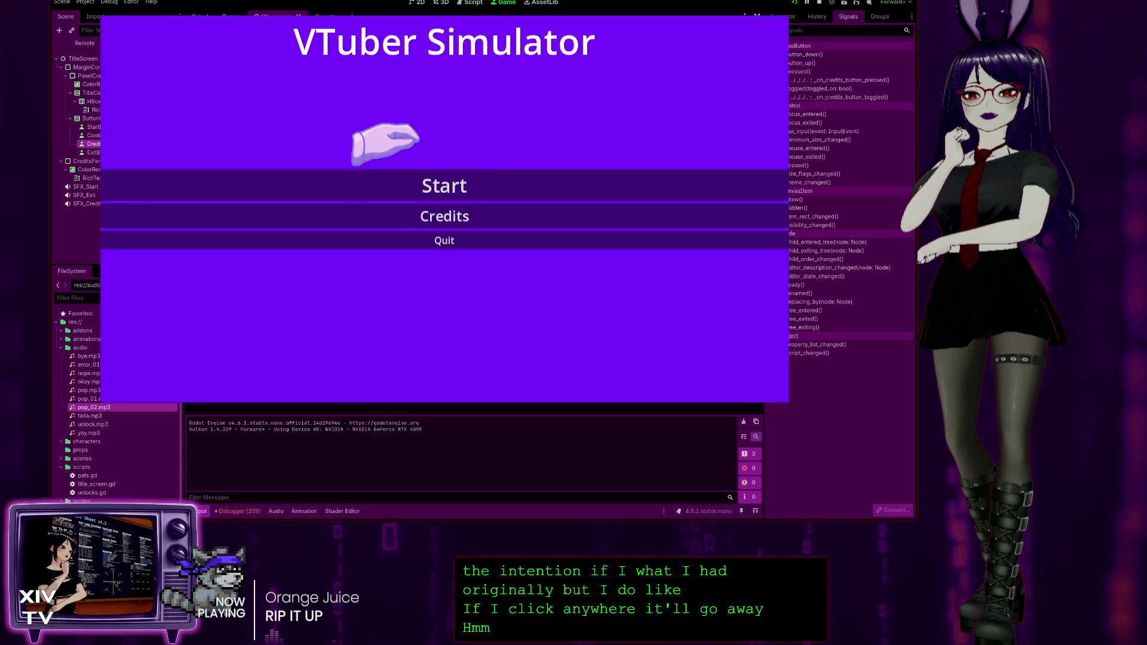
Press Credits in the running VTuber Simulator so the credits panel slides in
{"action": "left_click", "coordinate": [400, 216]}
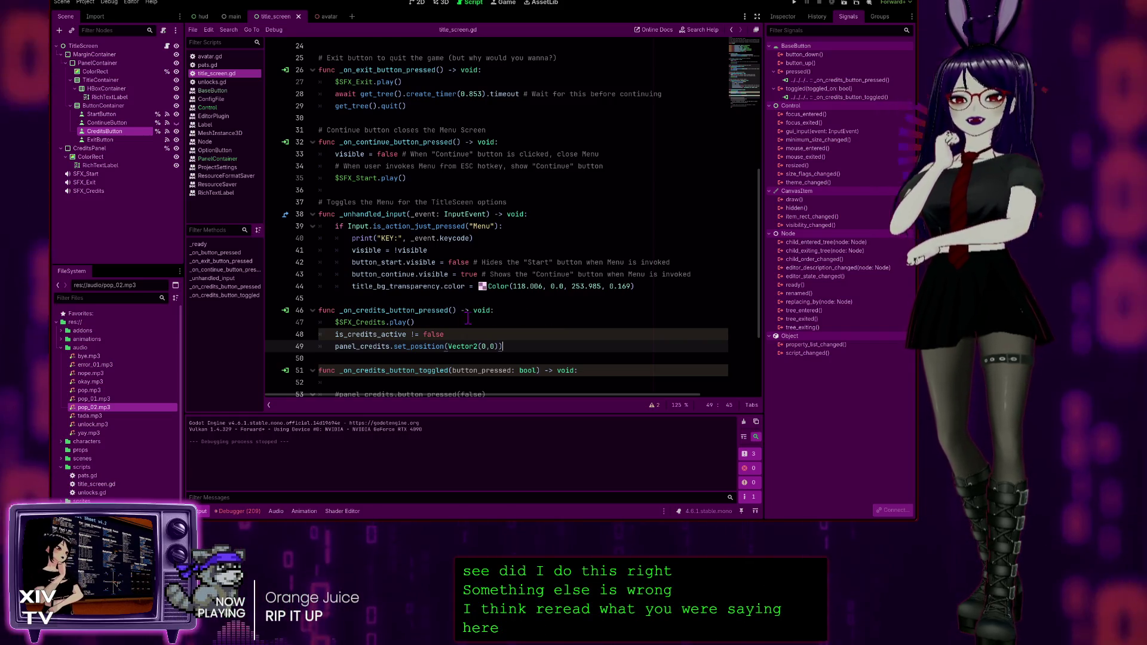
Start an Input condition on a new line below the credits sound call
{"action": "left_click", "coordinate": [440, 322]}
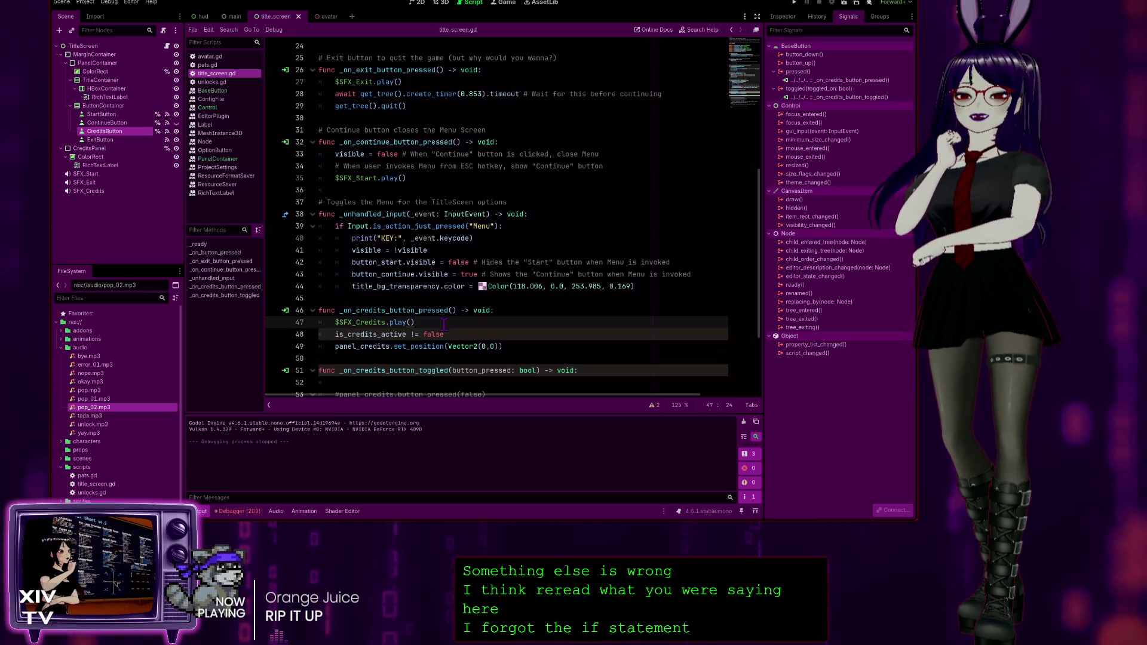
{"action": "key", "text": "Return"}
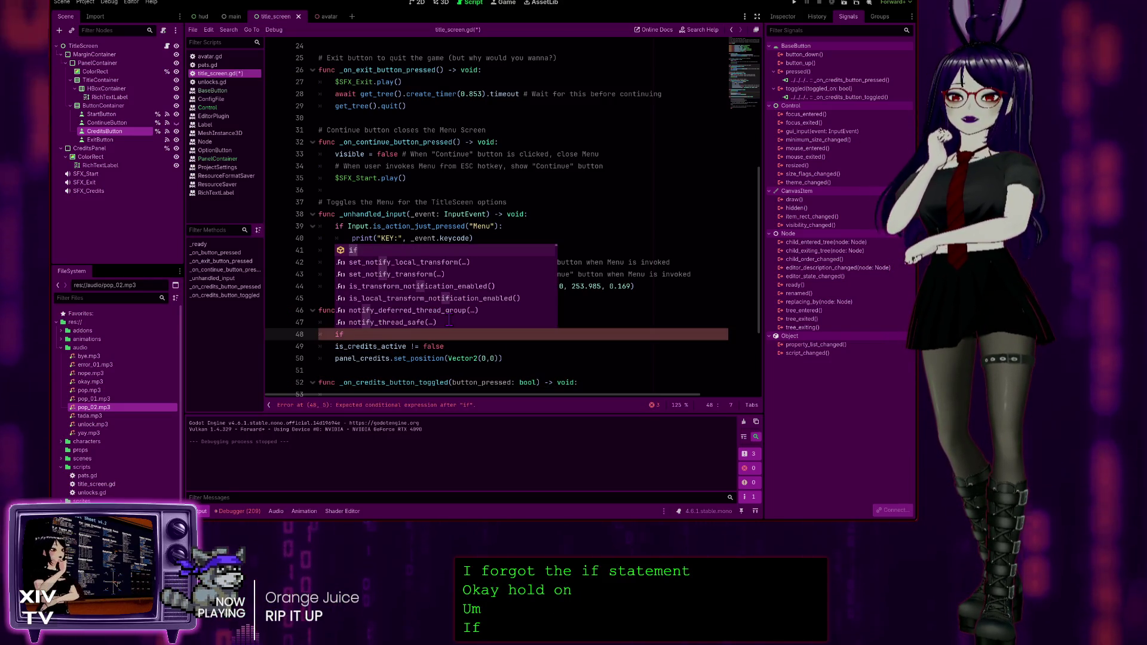
{"action": "type", "text": "In"}
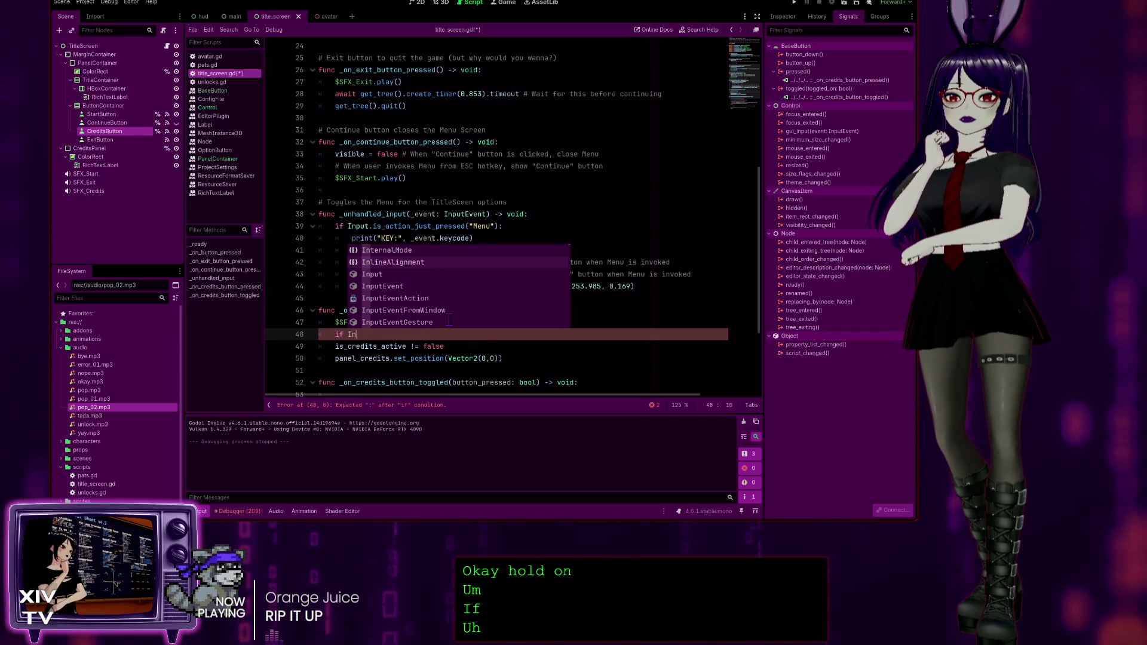
{"action": "key", "text": "Return"}
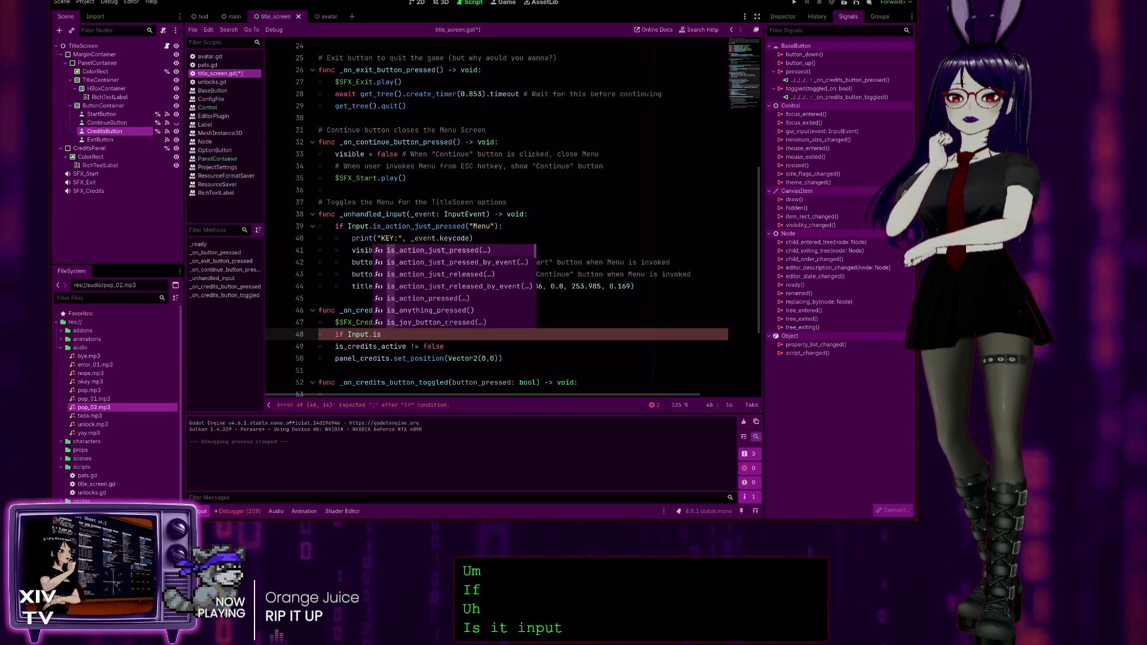
{"action": "key", "text": "BackSpace"}
{"action": "key", "text": "BackSpace"}
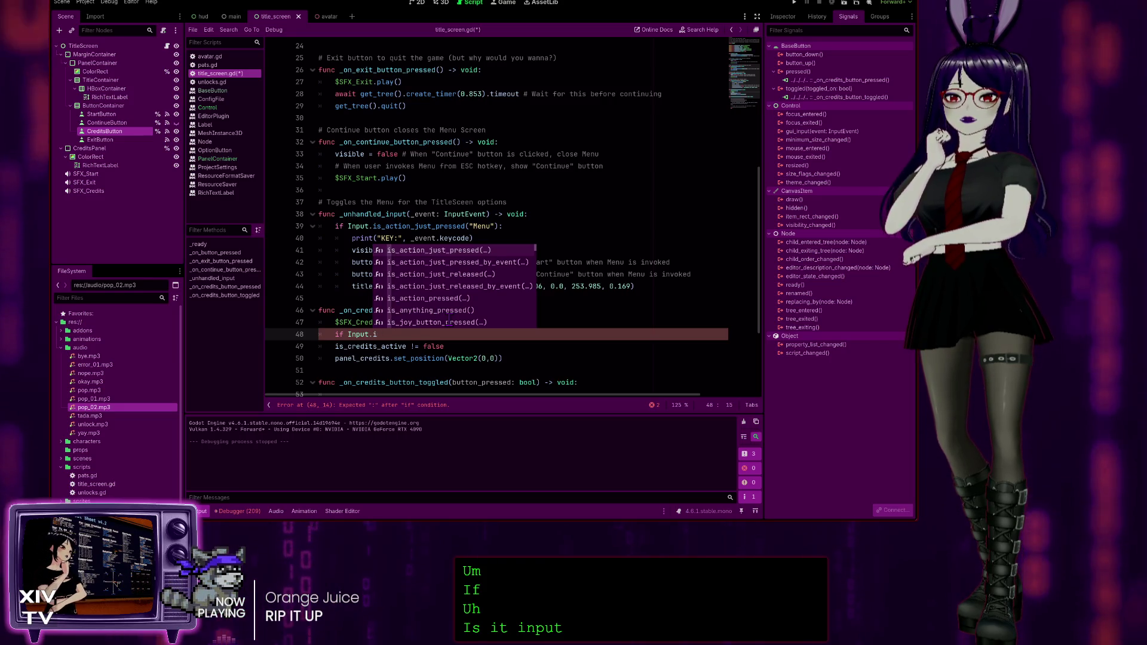
{"action": "key", "text": "Delete"}
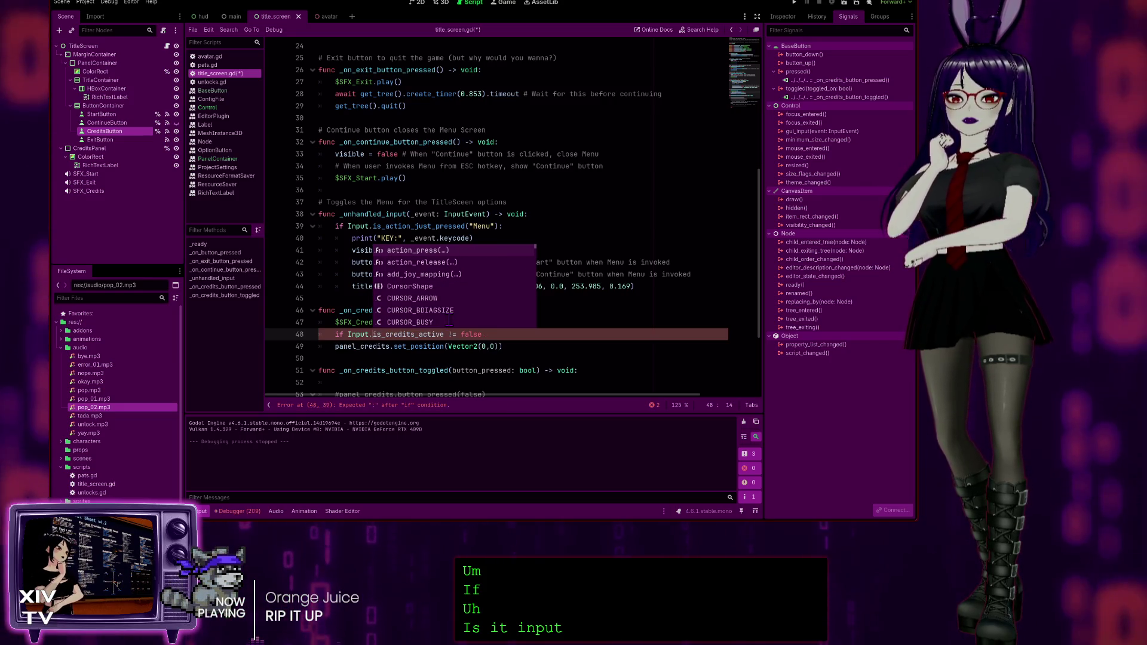
{"action": "key", "text": "Delete"}
{"action": "left_click", "coordinate": [543, 336]}
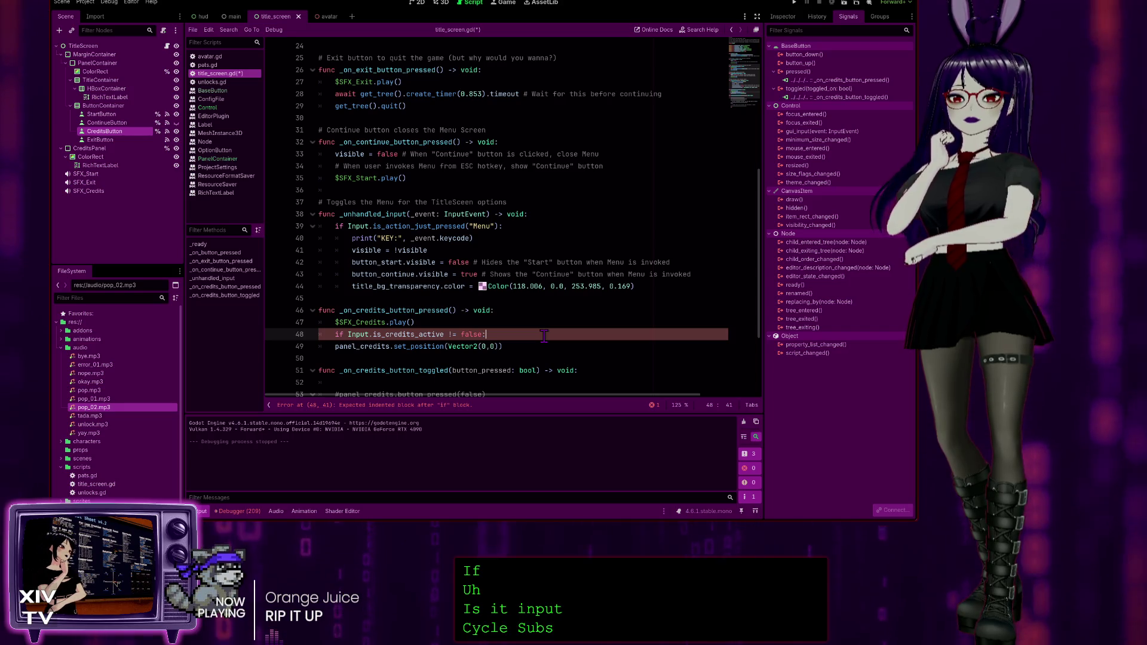
{"action": "key", "text": "Down"}
{"action": "key", "text": "Home"}
{"action": "key", "text": "Home"}
{"action": "key", "text": "Tab"}
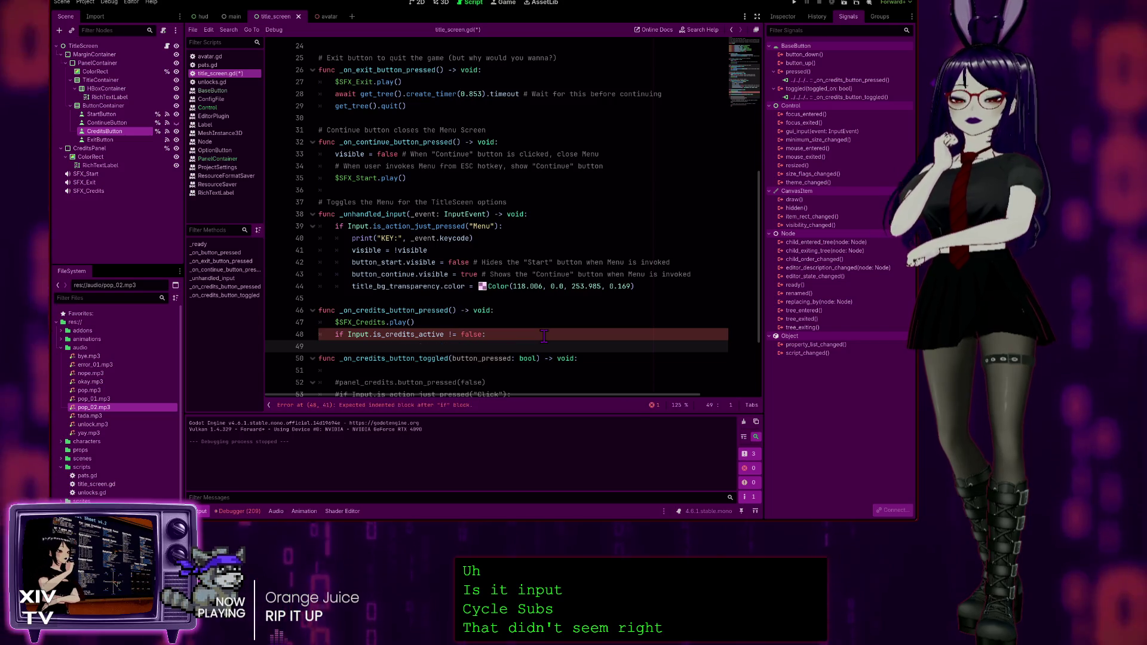
{"action": "key", "text": "ctrl+z"}
{"action": "key", "text": "ctrl+z"}
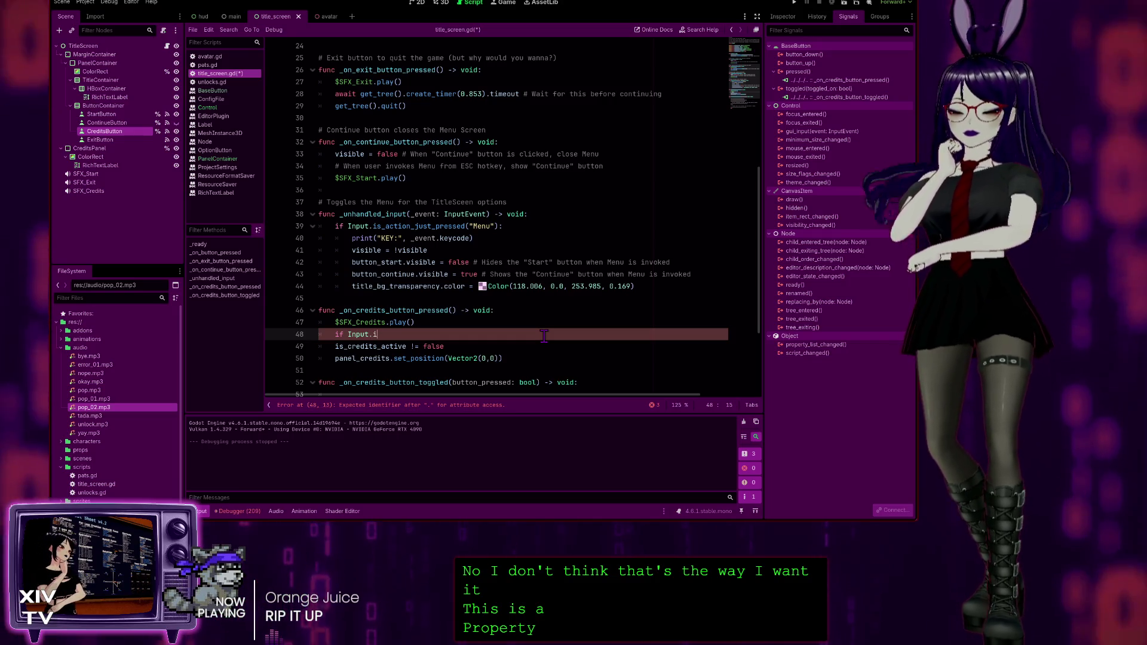
Complete if Input.is_action_just_pressed("Click"): with is_credits_active on an indented line beneath
{"action": "type", "text": "is"}
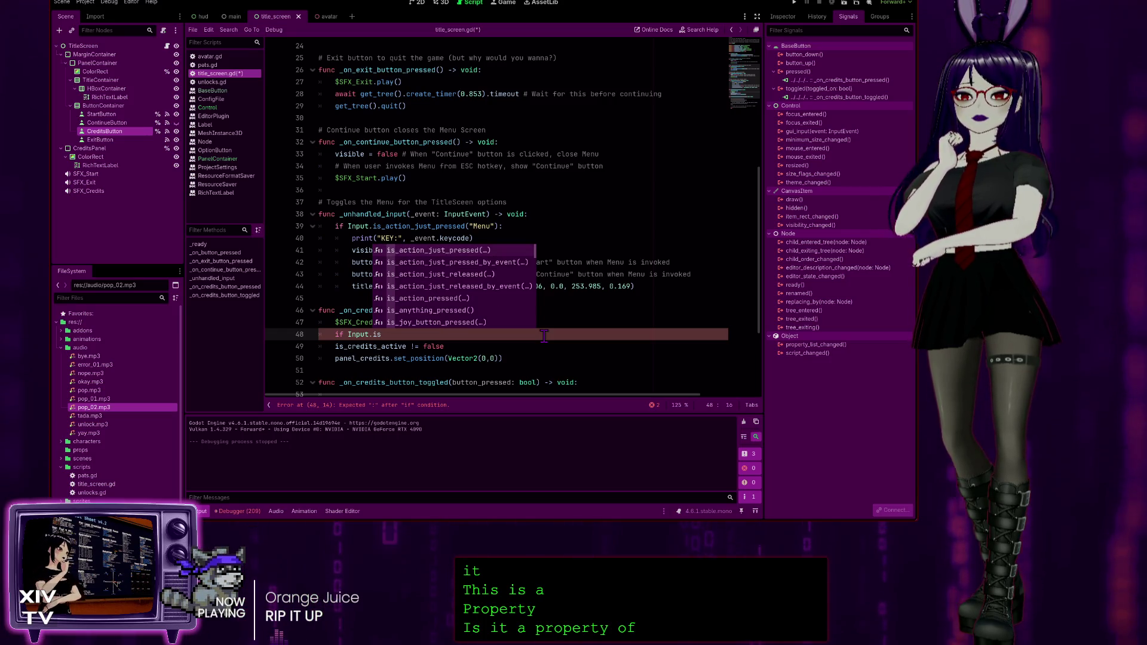
{"action": "key", "text": "Return"}
{"action": "type", "text": ":="}
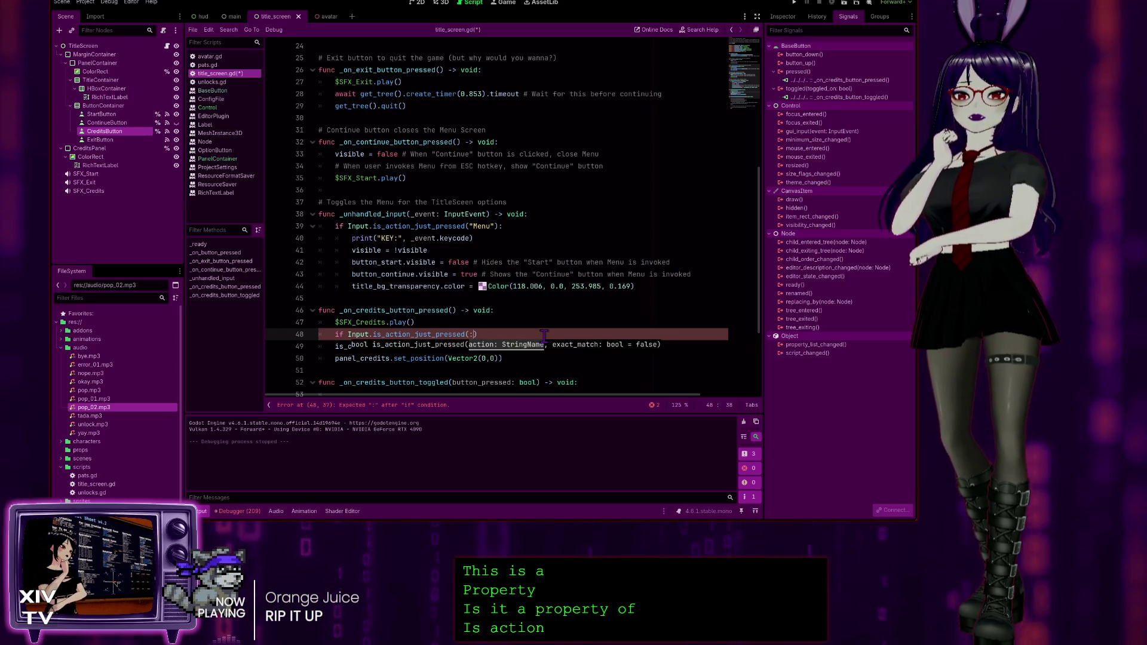
{"action": "key", "text": "BackSpace"}
{"action": "key", "text": "BackSpace"}
{"action": "key", "text": "End"}
{"action": "type", "text": "\""}
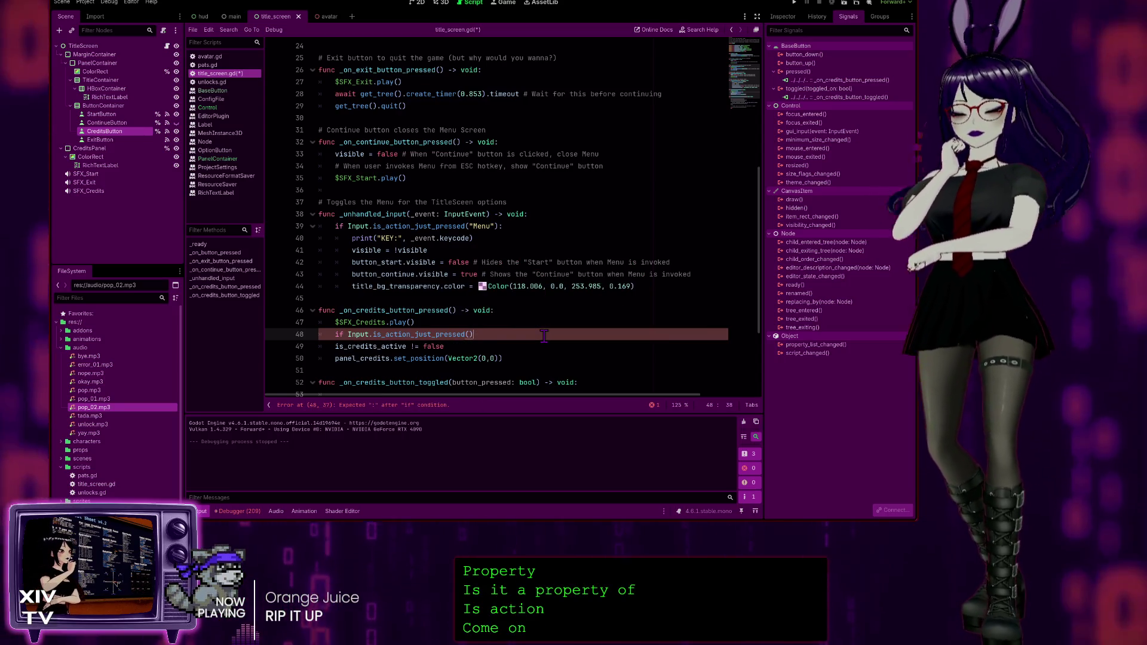
{"action": "key", "text": "Delete"}
{"action": "key", "text": "Delete"}
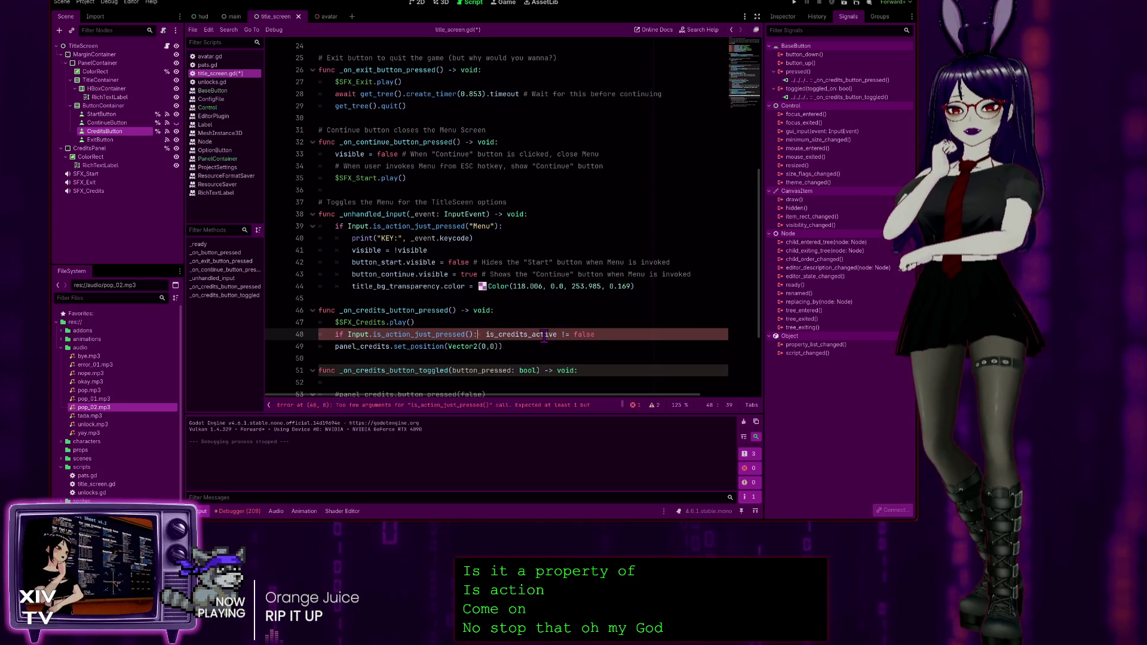
{"action": "key", "text": "Return"}
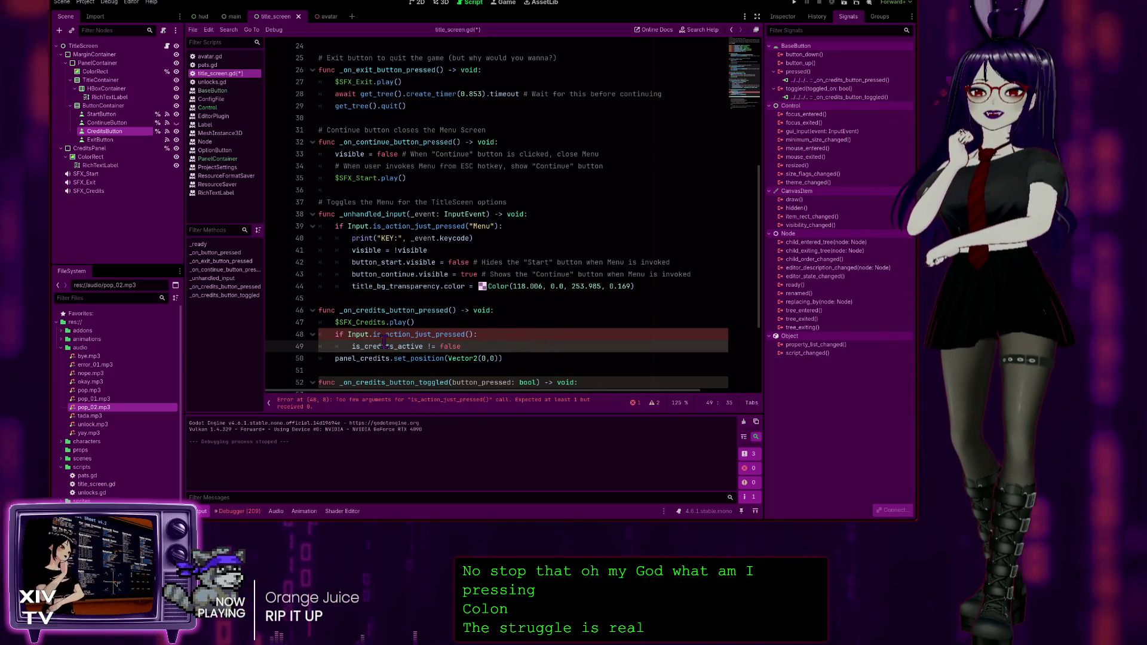
{"action": "left_click", "coordinate": [470, 334]}
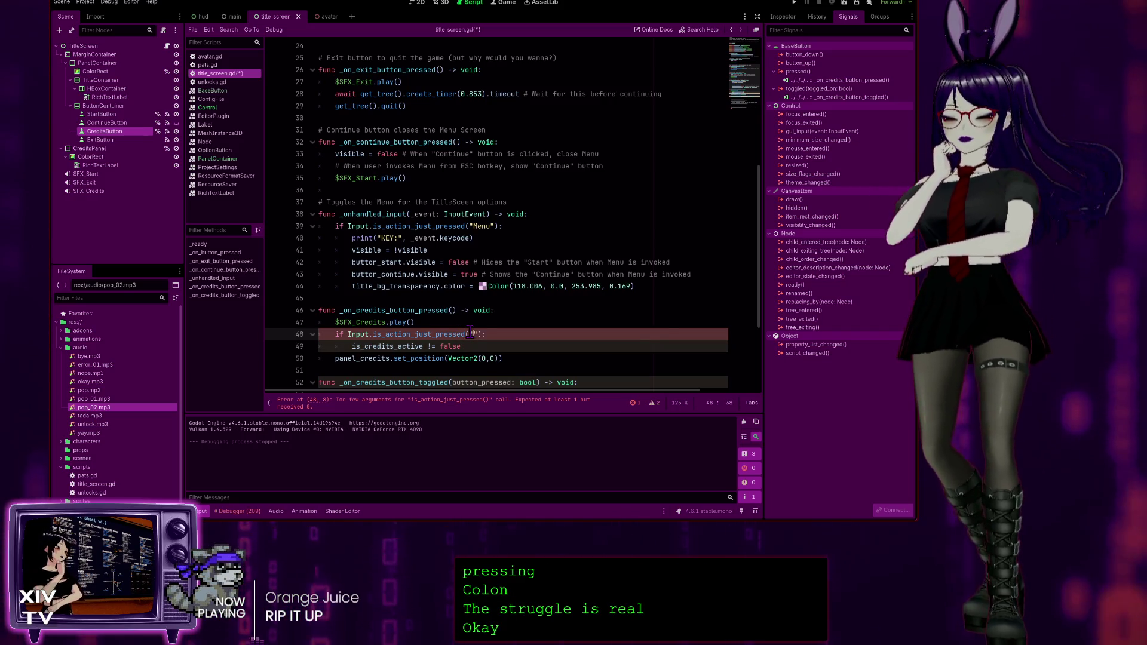
{"action": "type", "text": "Cli"}
{"action": "key", "text": "Return"}
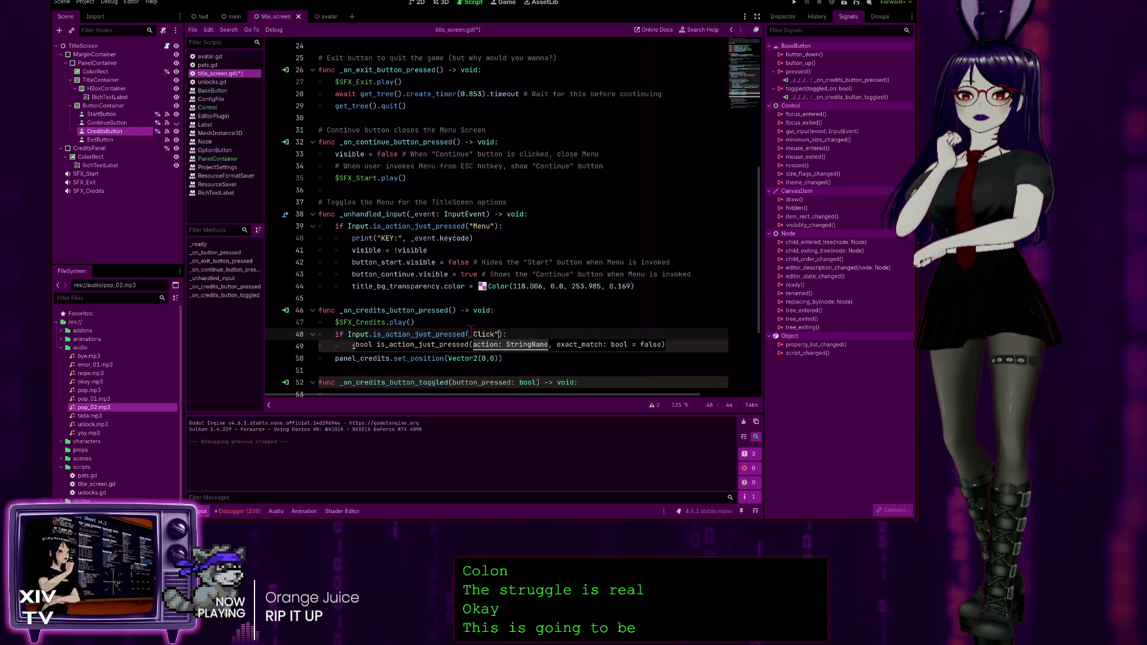
{"action": "key", "text": "Up"}
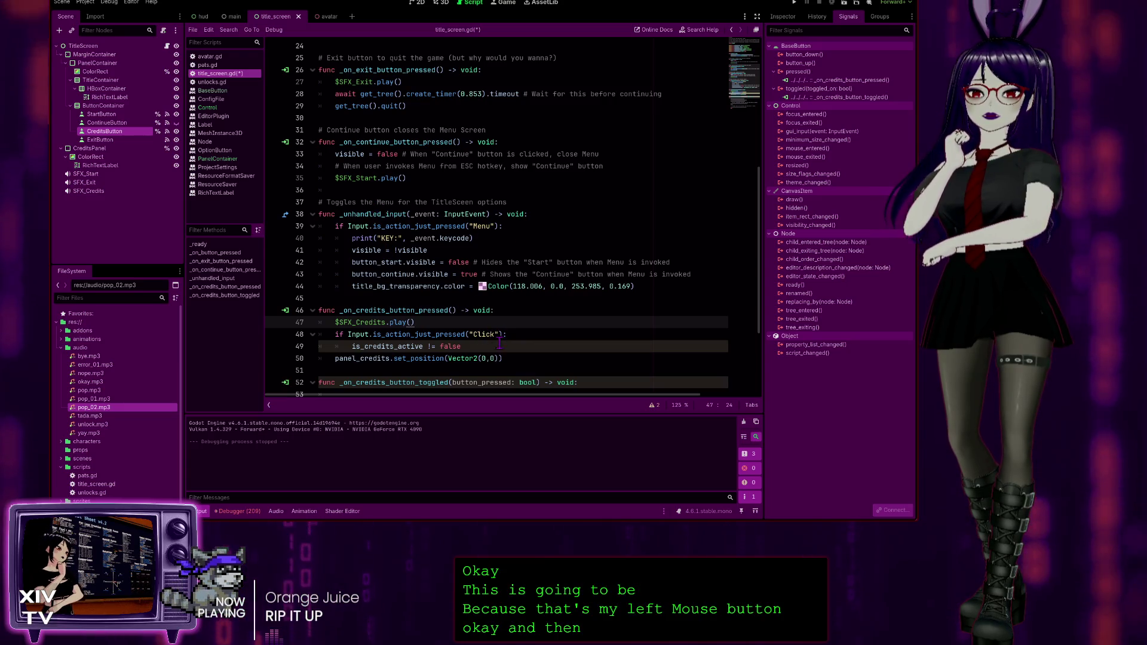
Check the nested is_credits_active and panel repositioning lines, then run the project with F5
{"action": "left_click", "coordinate": [469, 347]}
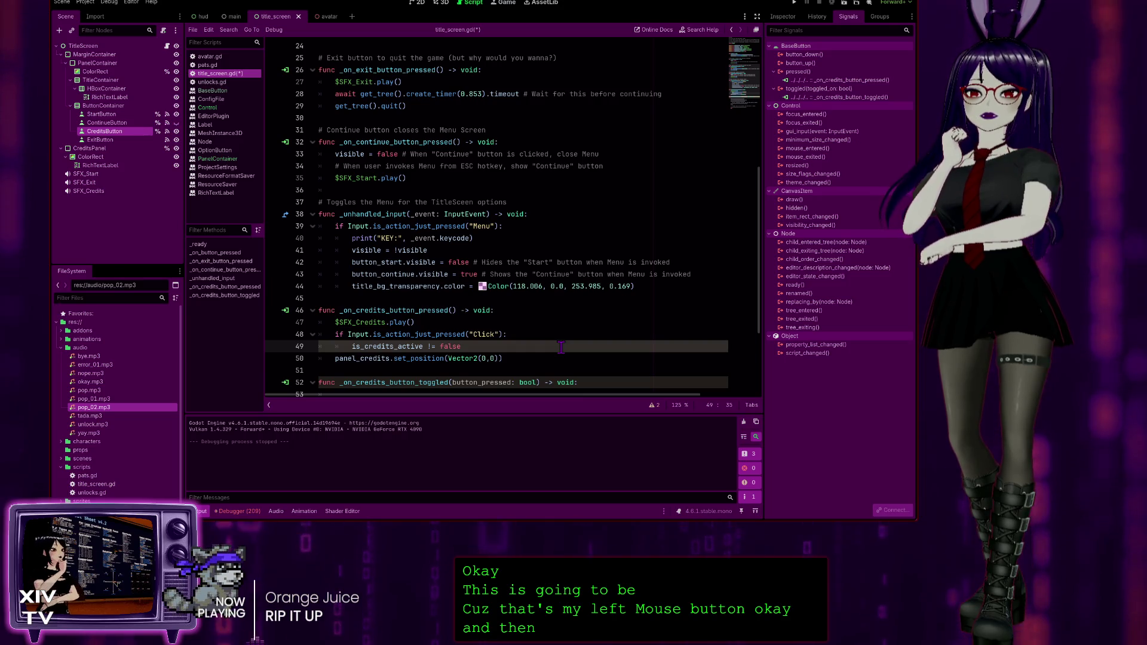
{"action": "scroll", "coordinate": [571, 339], "scroll_direction": "up", "scroll_amount": 4}
{"action": "scroll", "coordinate": [572, 339], "scroll_direction": "down", "scroll_amount": 5}
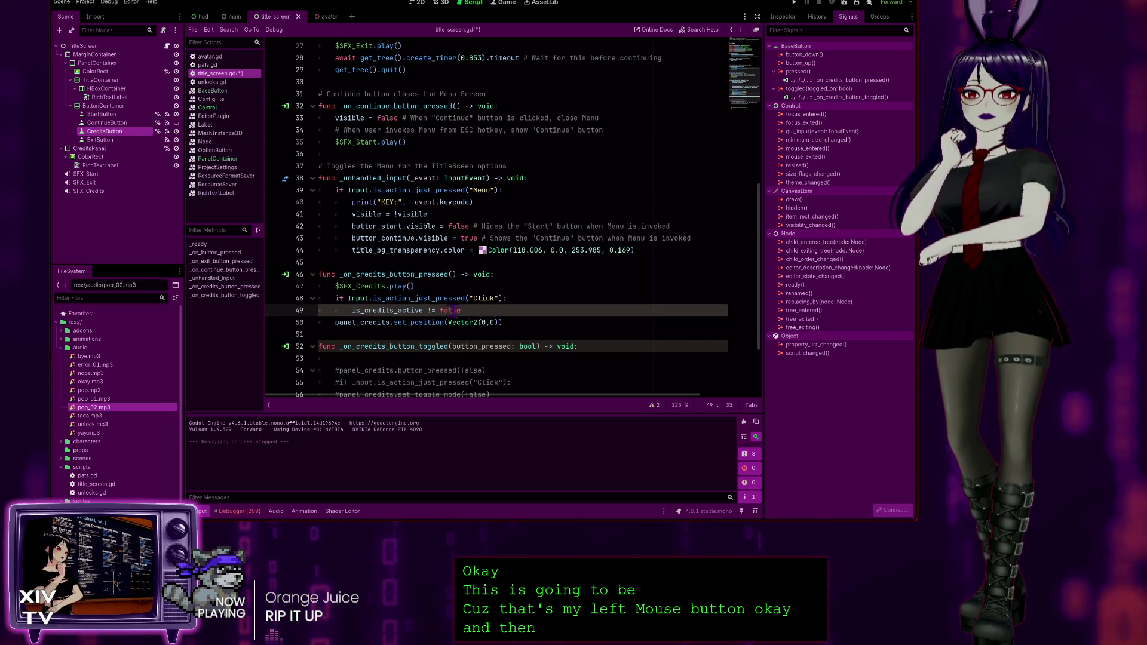
{"action": "scroll", "coordinate": [385, 276], "scroll_direction": "down", "scroll_amount": 1}
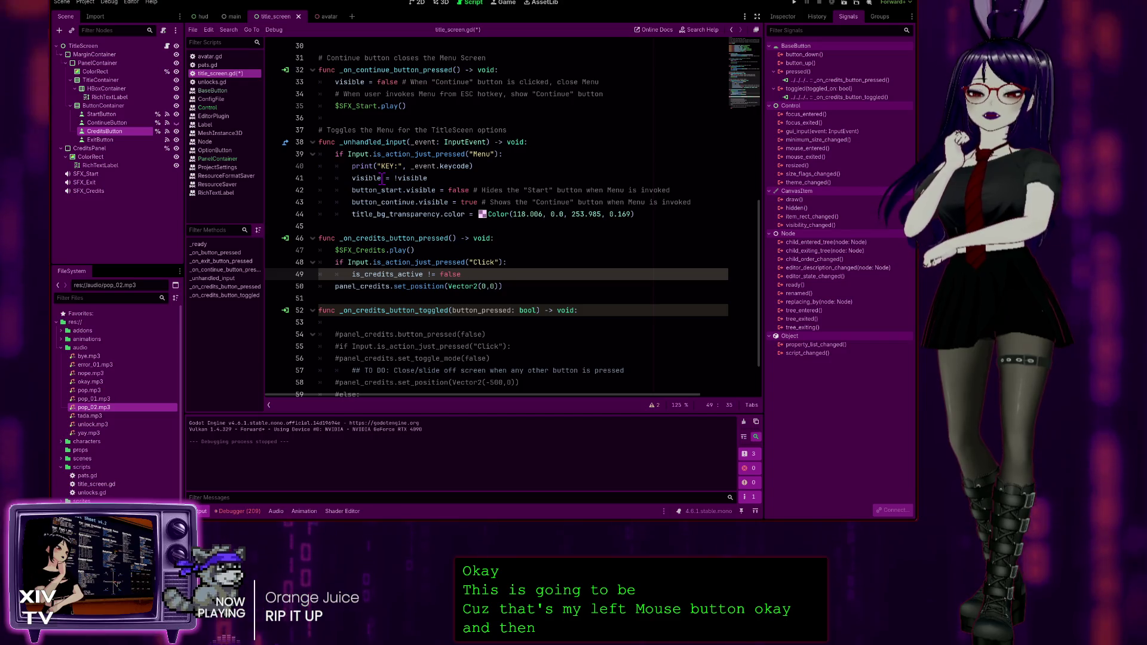
{"action": "scroll", "coordinate": [759, 286], "scroll_direction": "up", "scroll_amount": 8}
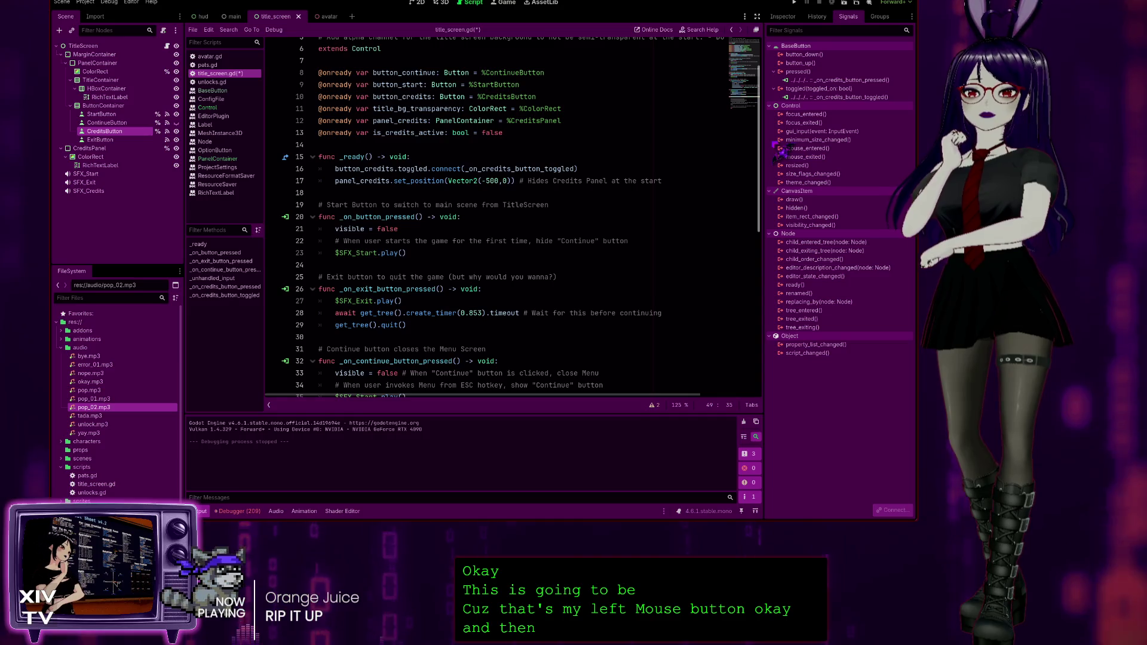
{"action": "scroll", "coordinate": [749, 331], "scroll_direction": "down", "scroll_amount": 10}
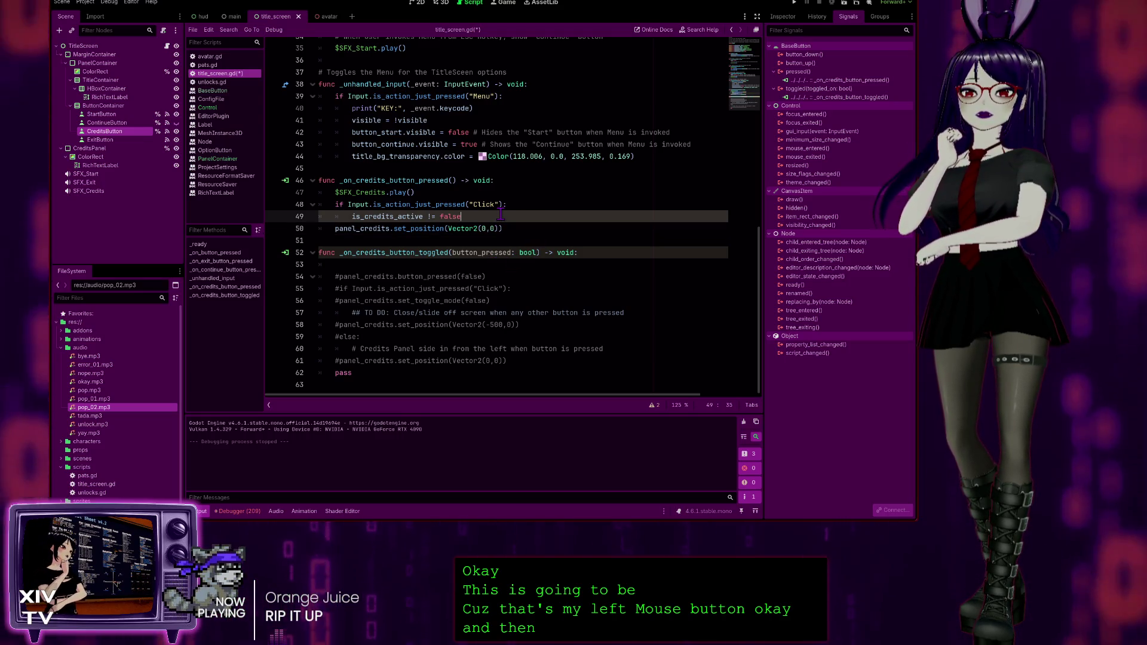
{"action": "key", "text": "Right"}
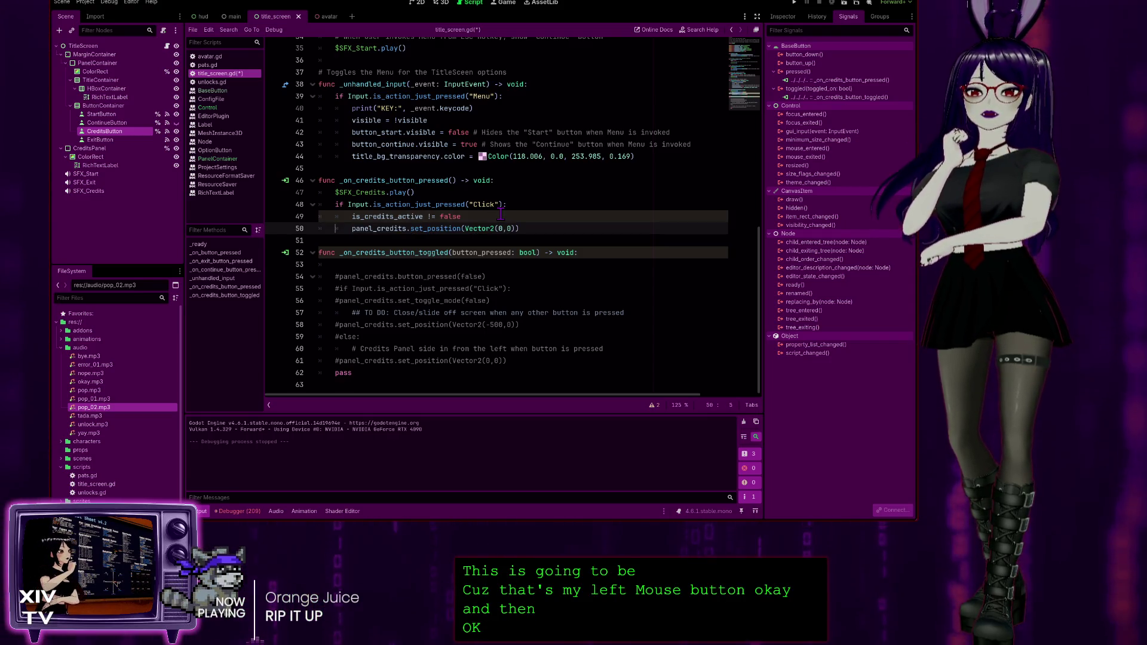
{"action": "left_click", "coordinate": [470, 218]}
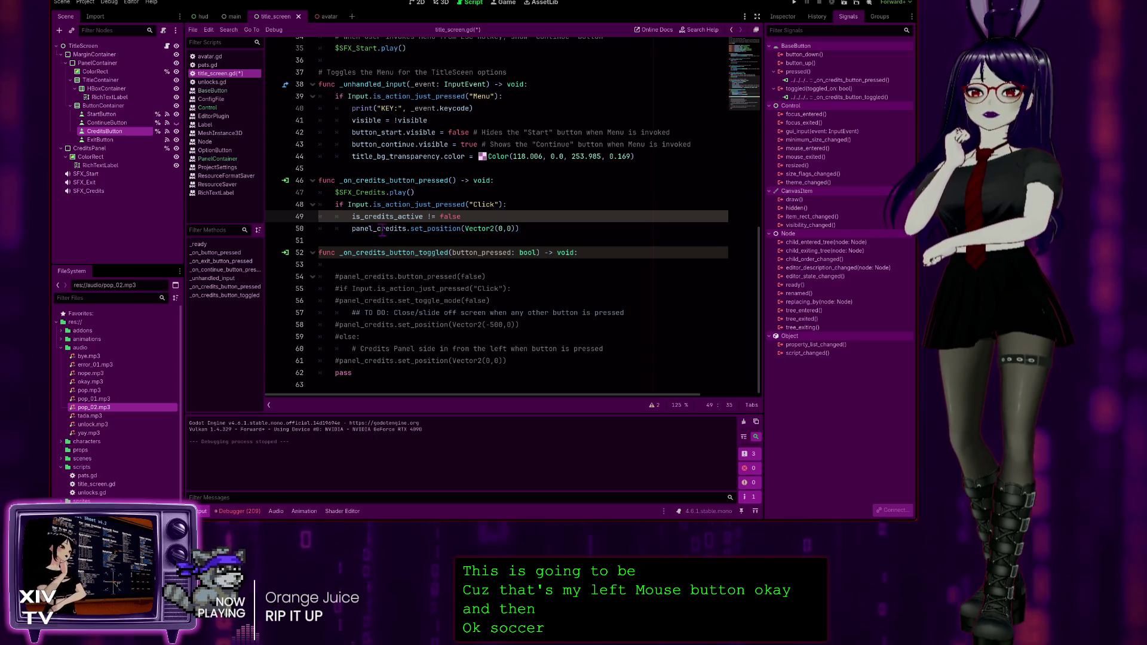
{"action": "left_click", "coordinate": [553, 229]}
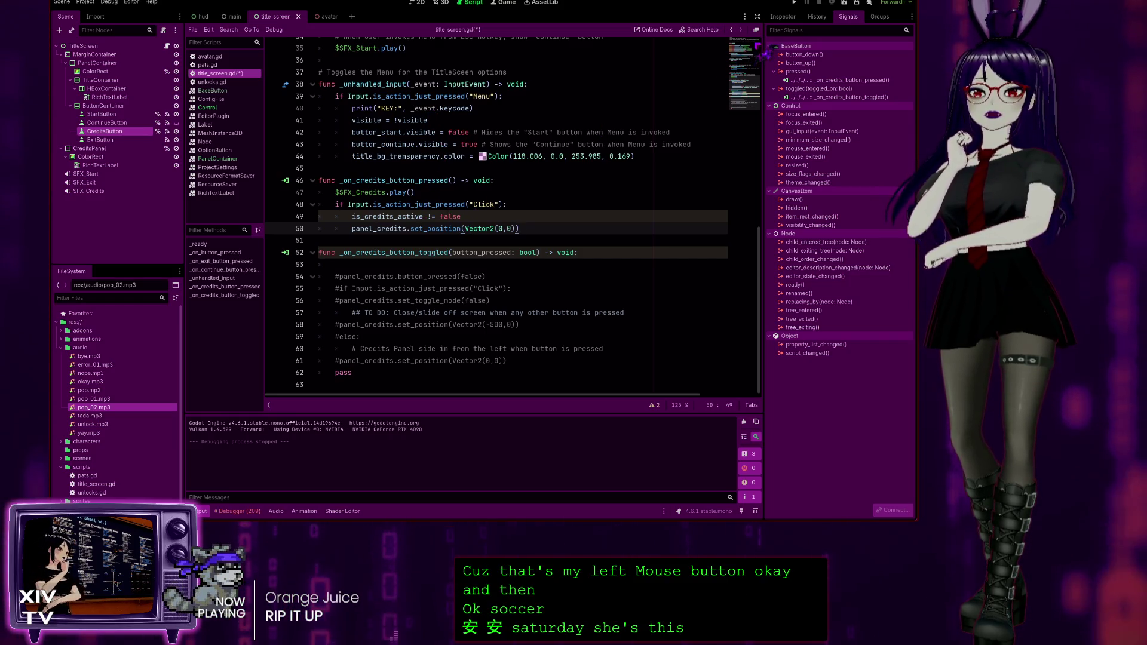
{"action": "key", "text": "F5"}
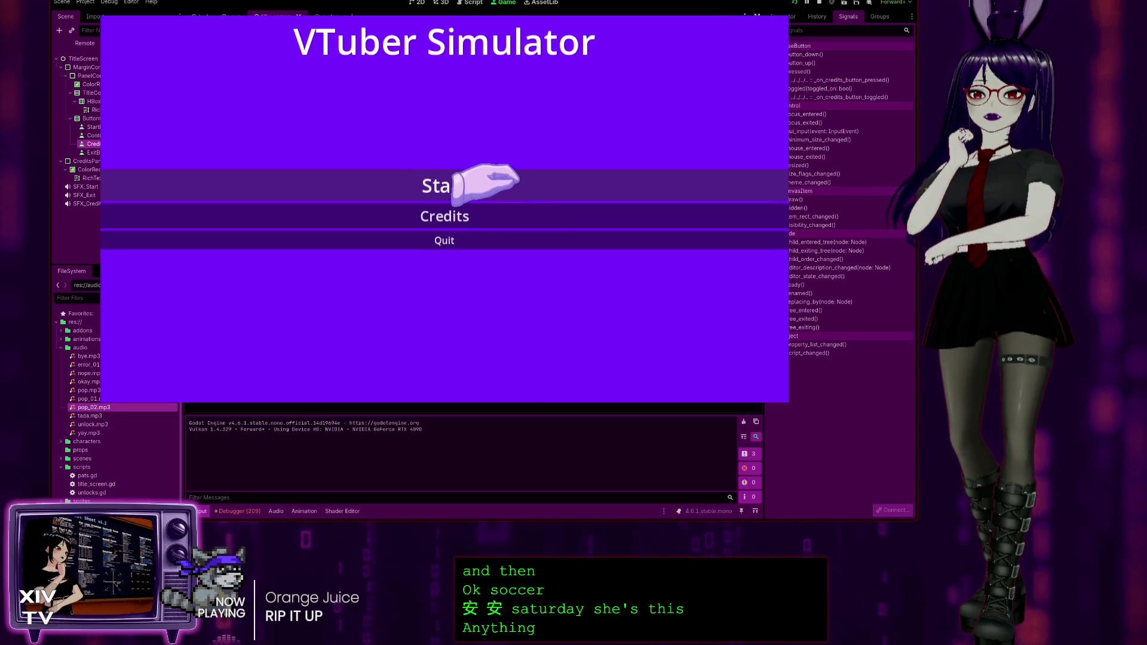
Press Credits in the running game, then stop the test run
{"action": "left_click", "coordinate": [439, 213]}
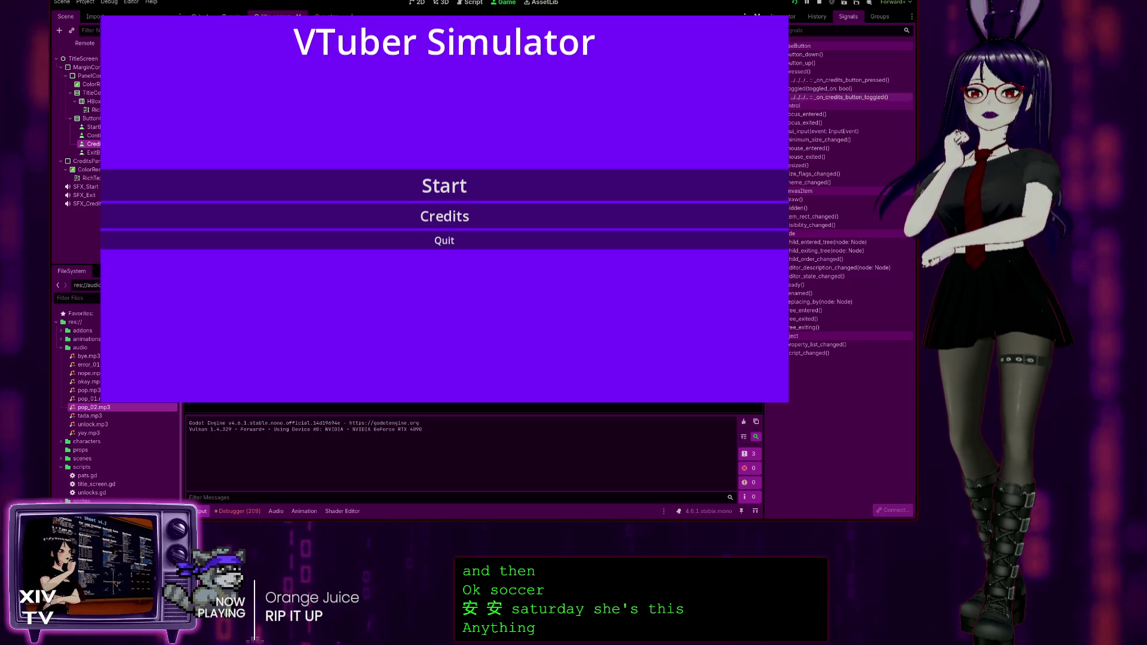
{"action": "left_click", "coordinate": [819, 3]}
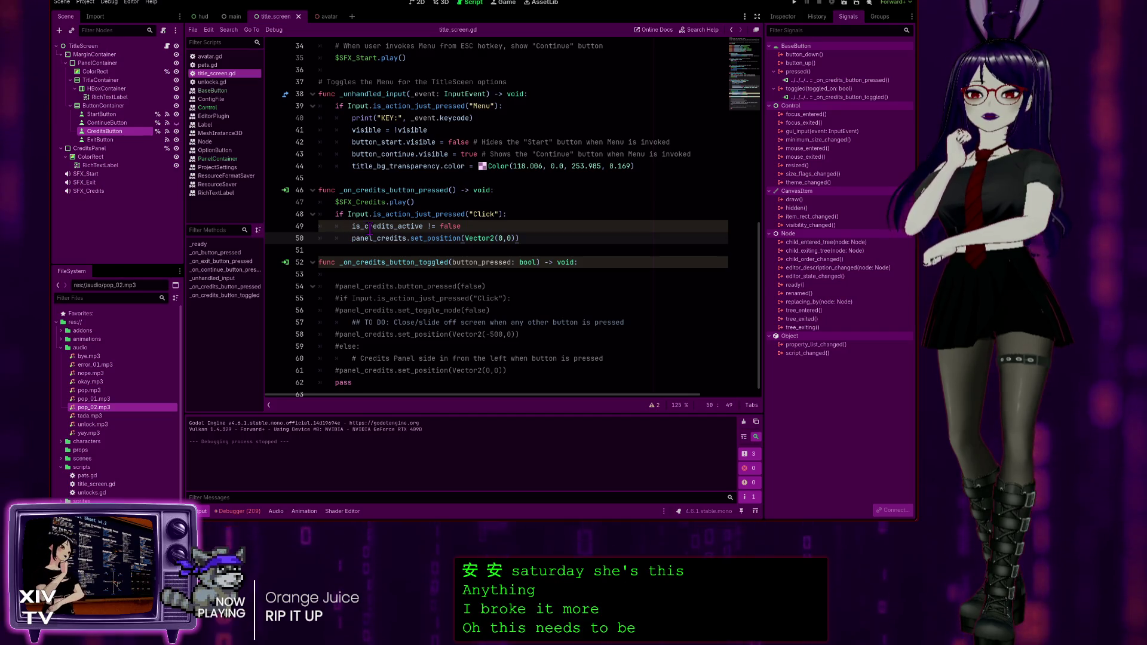
Change line 49 from is_credits_active != false to is_credits_active = true
{"action": "left_click", "coordinate": [430, 226]}
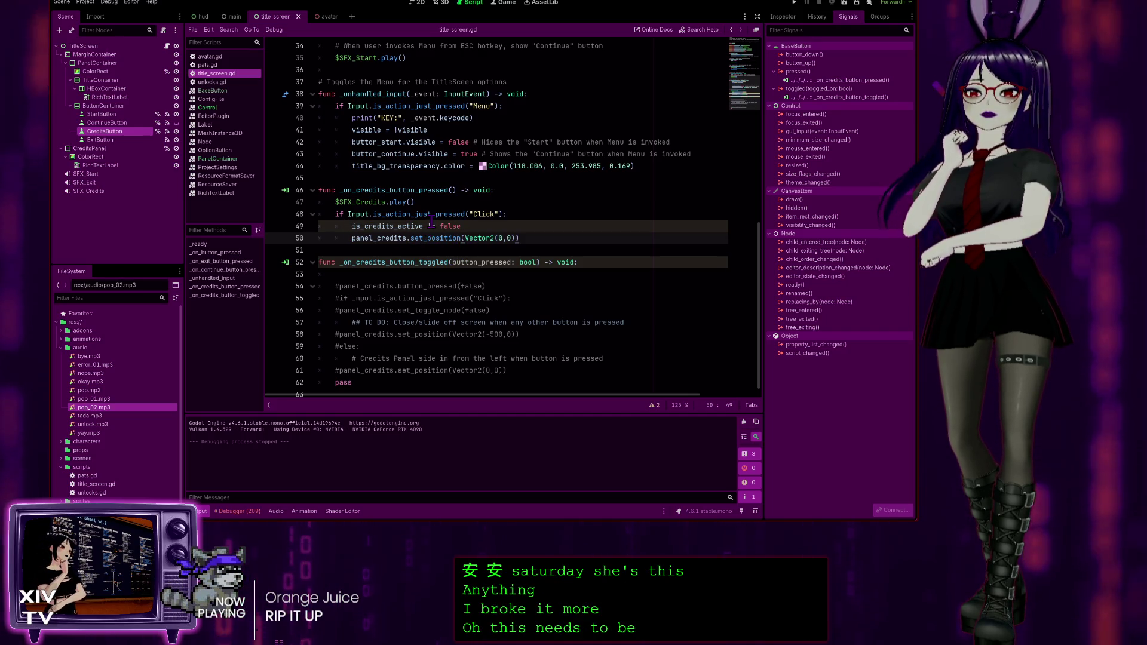
{"action": "key", "text": "BackSpace"}
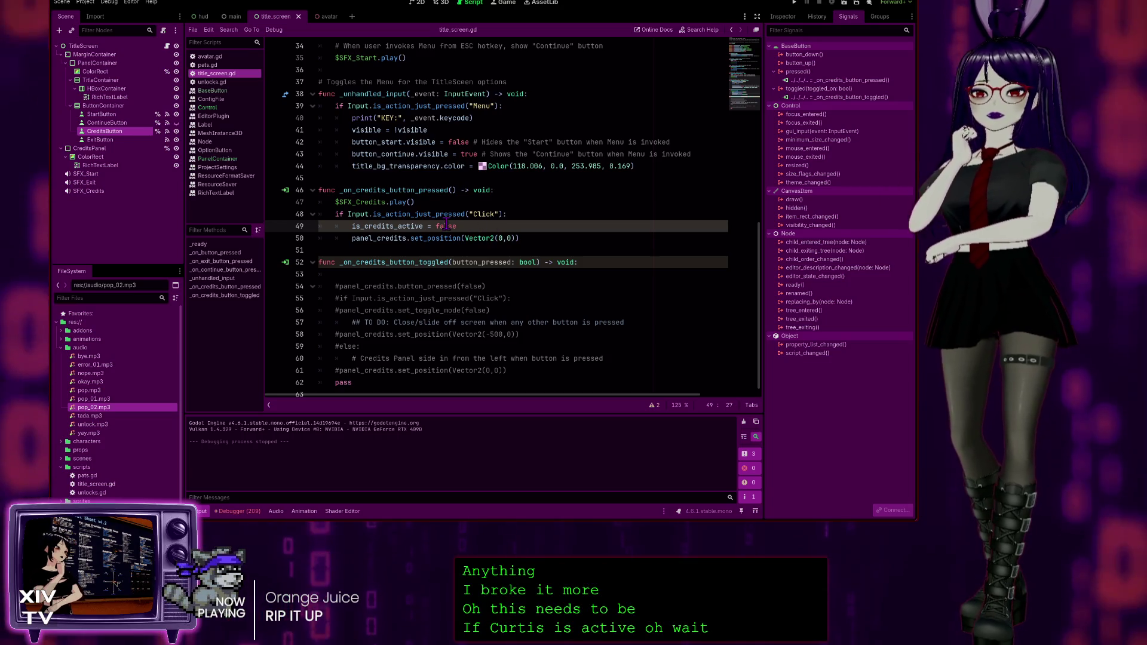
{"action": "double_click", "coordinate": [445, 227]}
{"action": "type", "text": "true"}
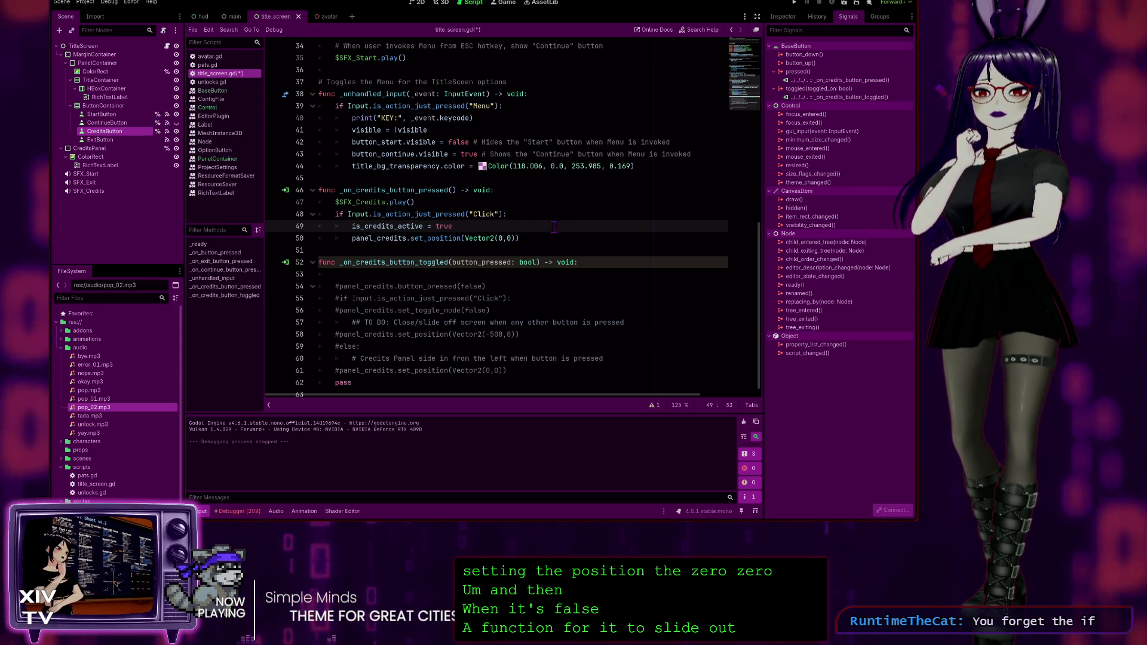
{"action": "left_click", "coordinate": [540, 239]}
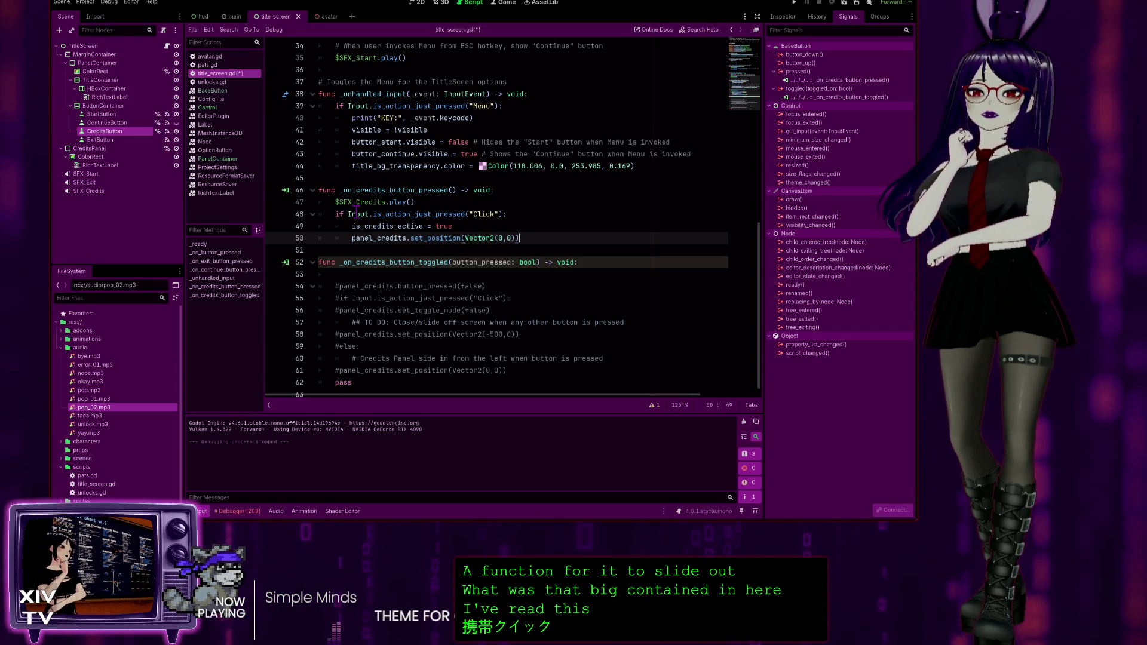
Add a second '=' so line 49 reads is_credits_active == true
{"action": "key", "text": "Up"}
{"action": "key", "text": "Up"}
{"action": "key", "text": "Up"}
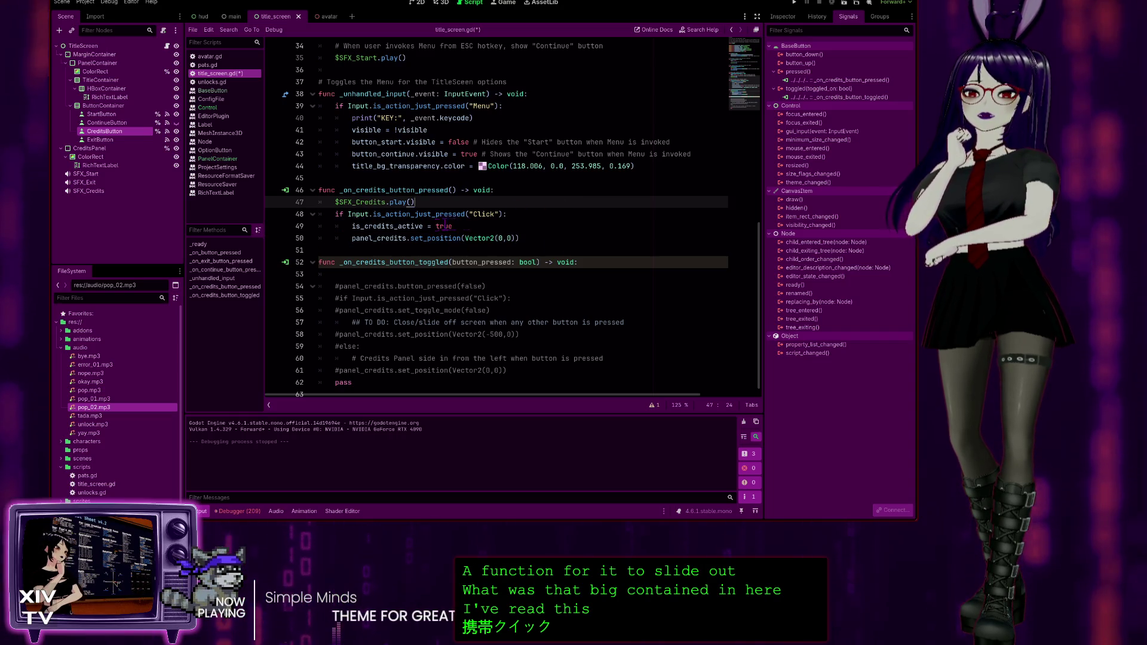
{"action": "scroll", "coordinate": [529, 222], "scroll_direction": "up", "scroll_amount": 4}
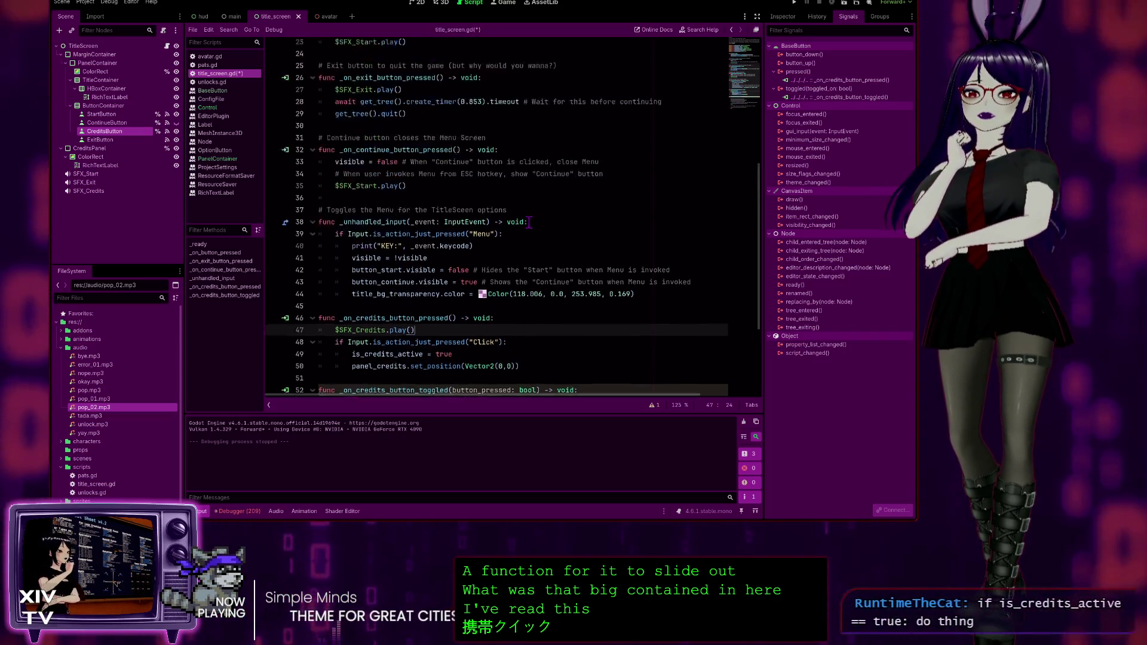
{"action": "scroll", "coordinate": [529, 222], "scroll_direction": "down", "scroll_amount": 4}
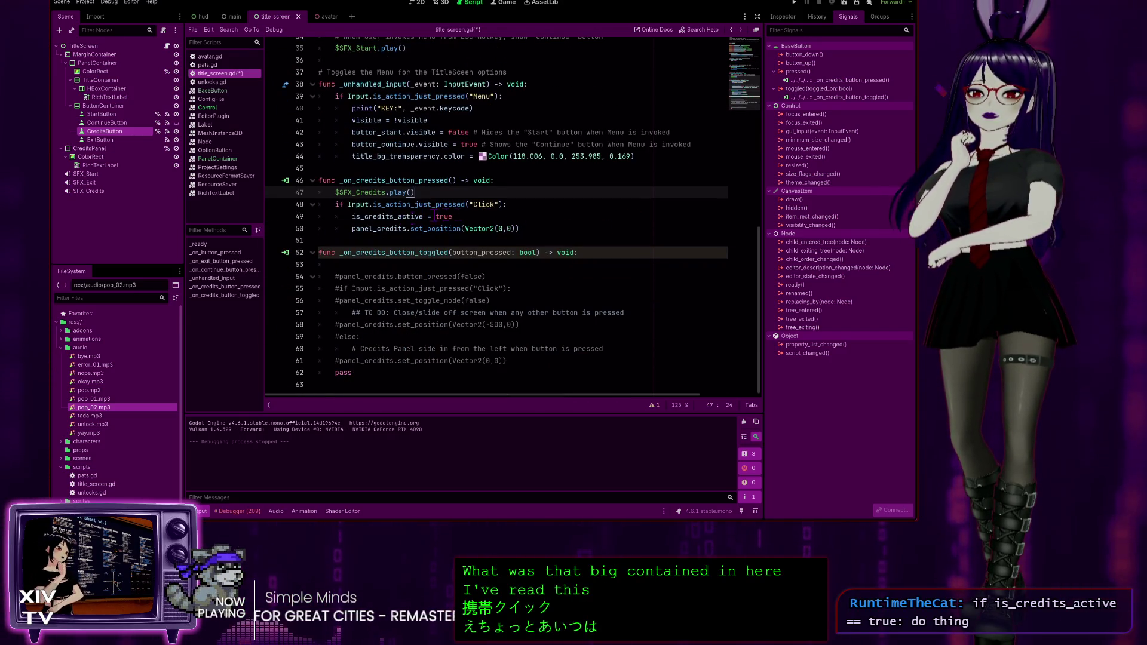
{"action": "left_click", "coordinate": [484, 219]}
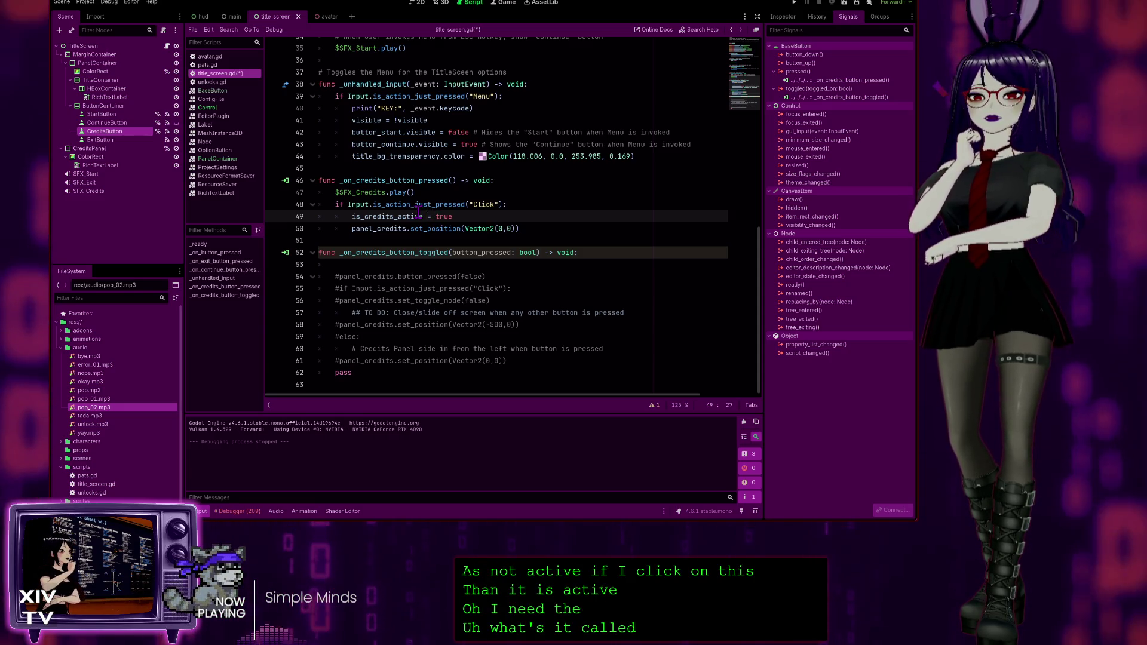
{"action": "type", "text": "="}
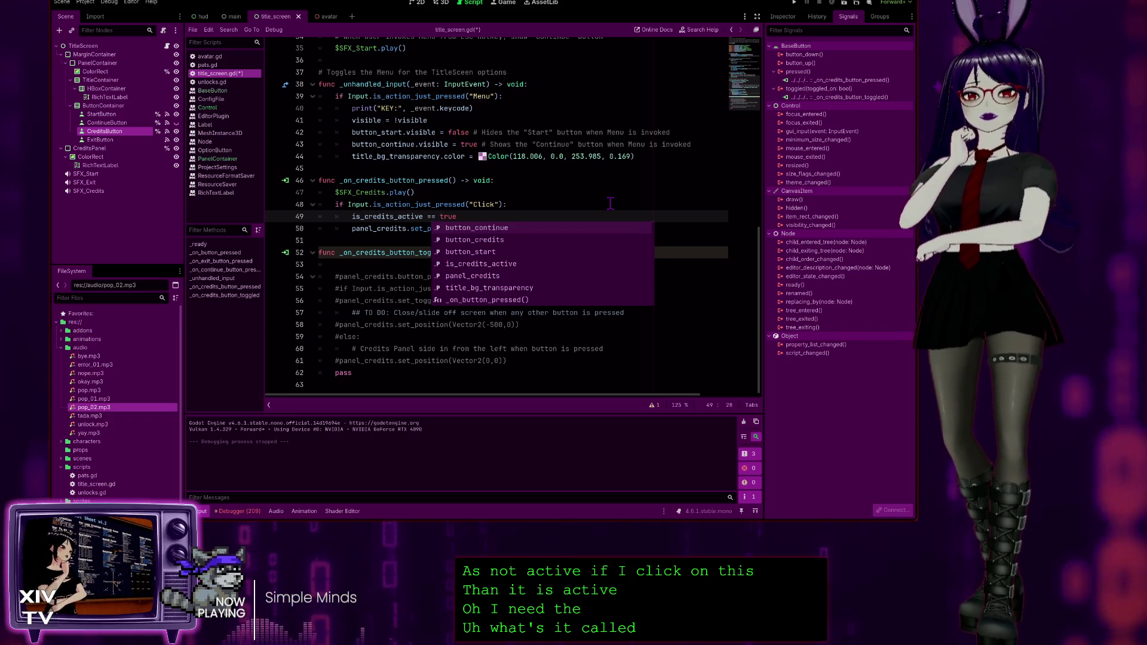
{"action": "left_click", "coordinate": [463, 216]}
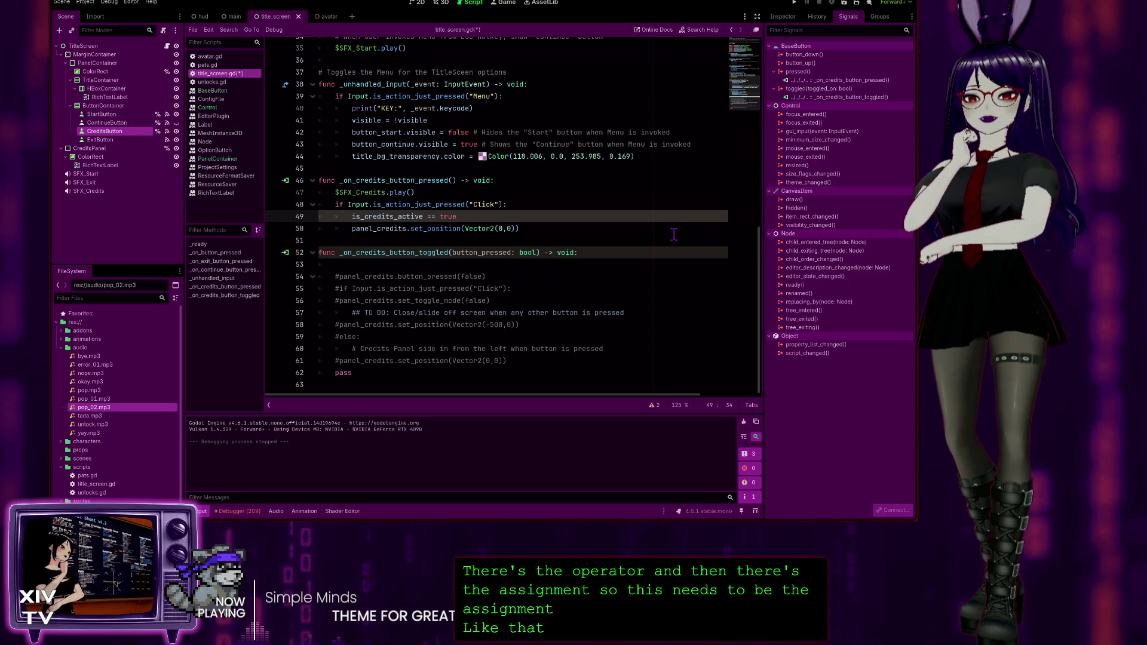
{"action": "left_click", "coordinate": [434, 216]}
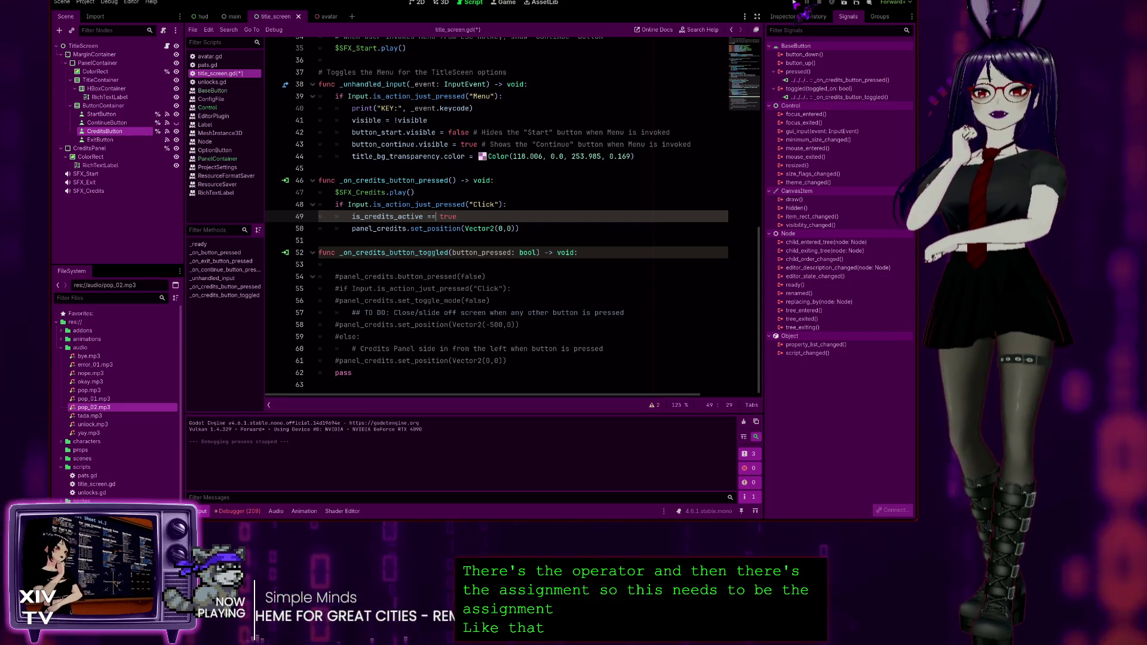
Test-run the title screen with F5, stop it with F8, and return to line 49
{"action": "key", "text": "F5"}
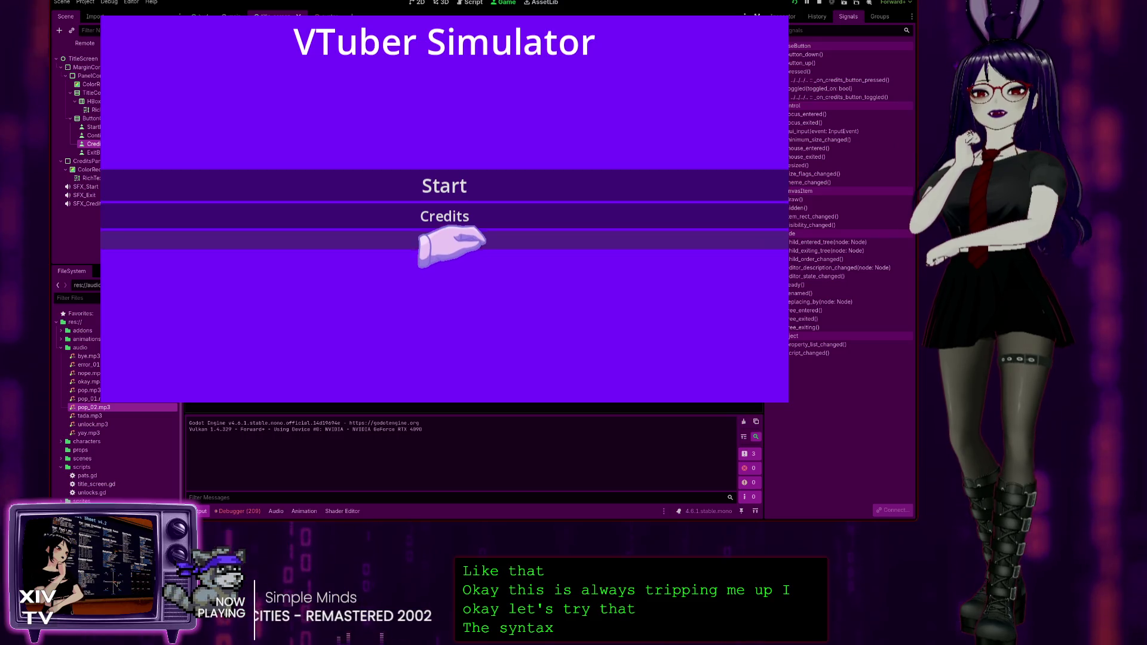
{"action": "key", "text": "F8"}
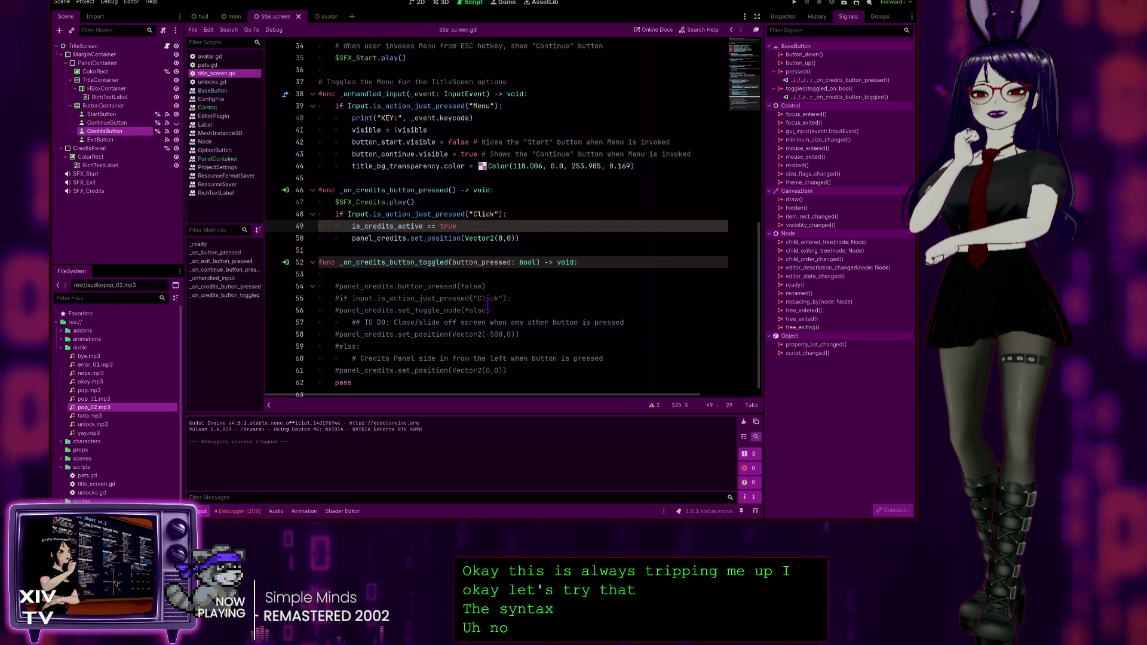
{"action": "left_click", "coordinate": [429, 226]}
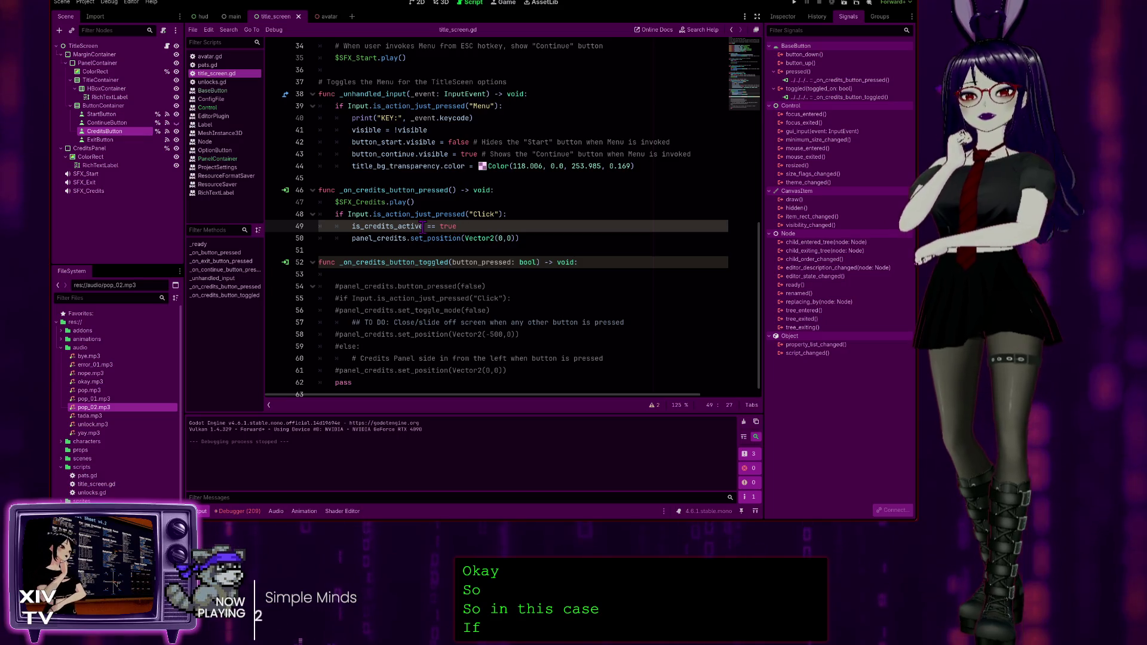
{"action": "left_click", "coordinate": [465, 225]}
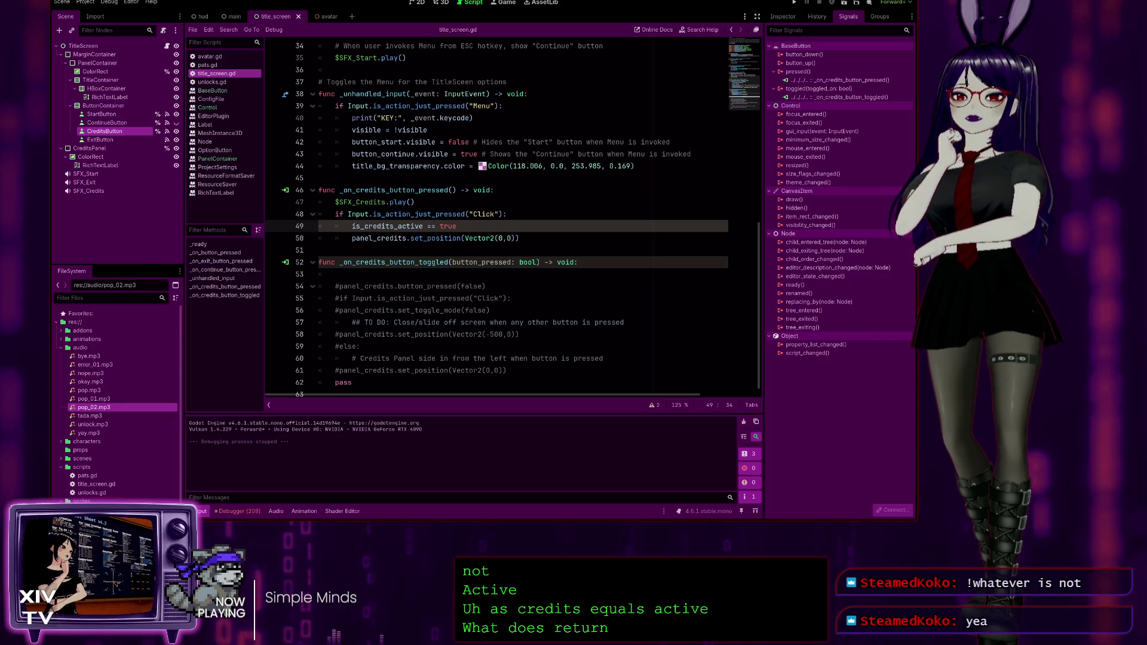
Select and delete Input.is_action_just_pressed("Click") from the if line in the credits handler
{"action": "double_click", "coordinate": [454, 226]}
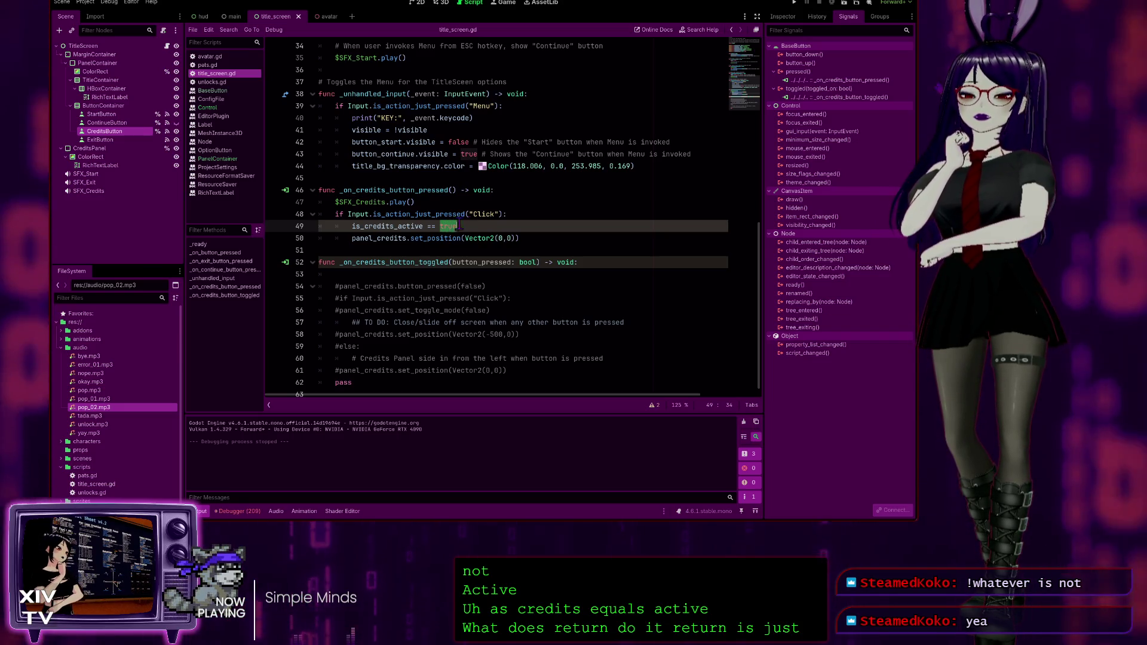
{"action": "left_click", "coordinate": [534, 226]}
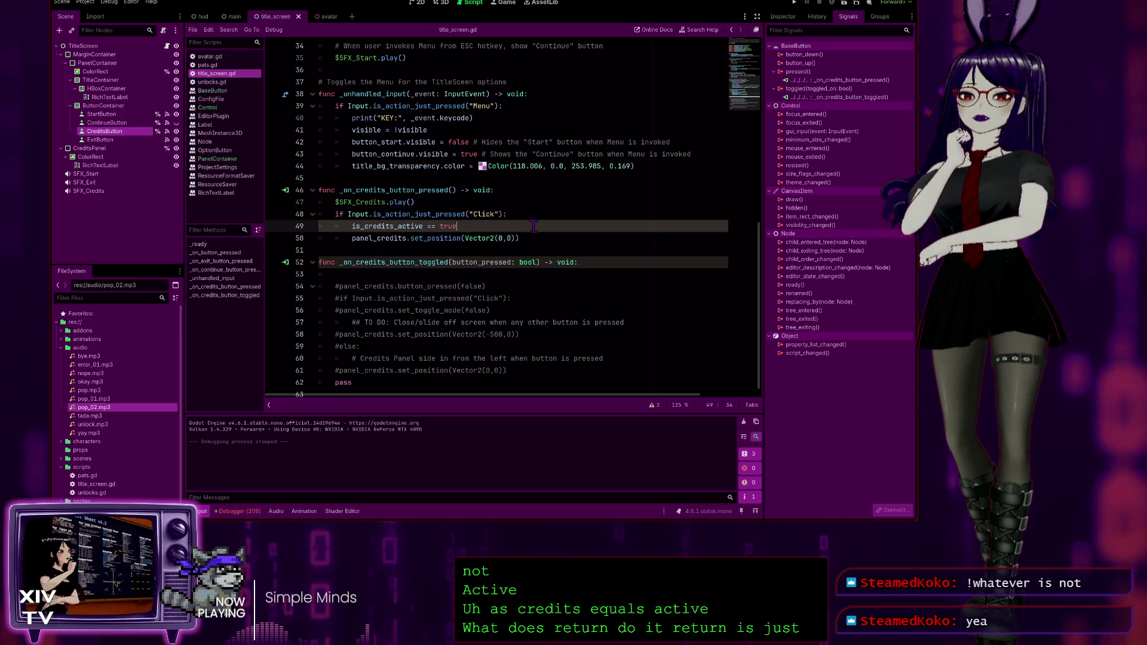
{"action": "left_click", "coordinate": [545, 237]}
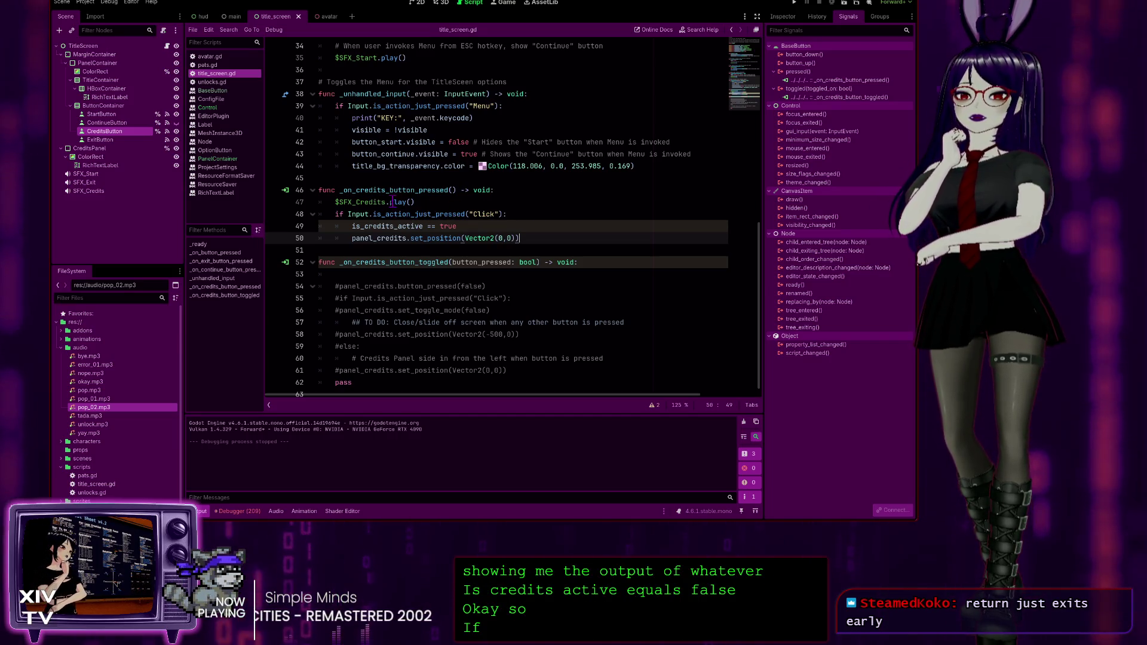
{"action": "left_click_drag", "start_coordinate": [493, 190], "coordinate": [367, 190]}
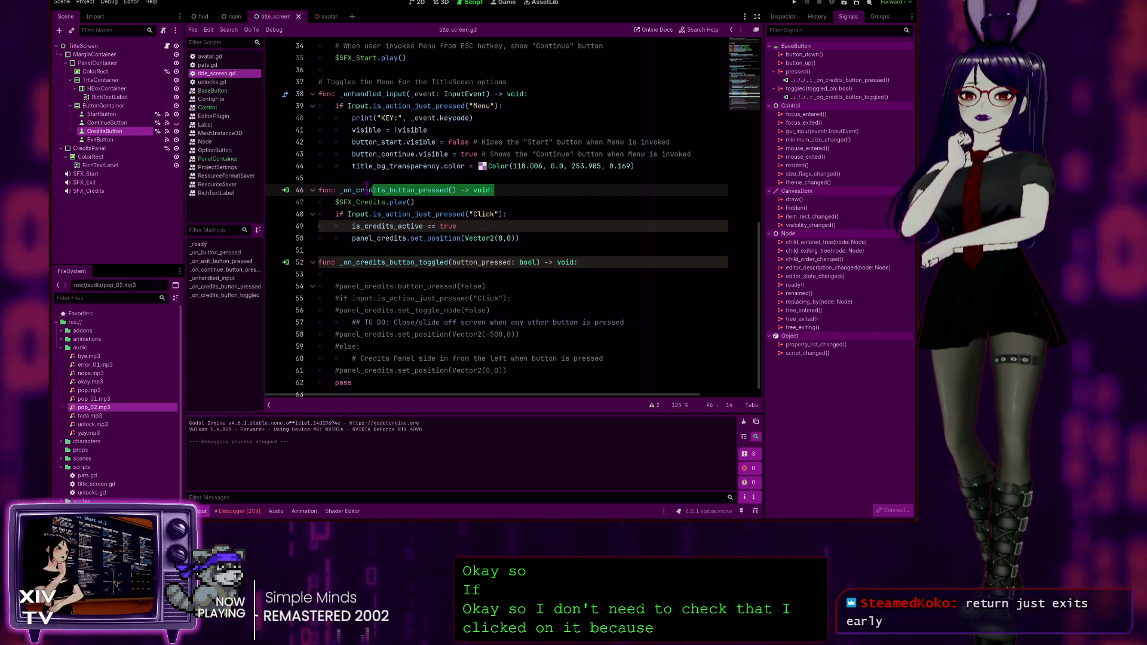
{"action": "key", "text": "End"}
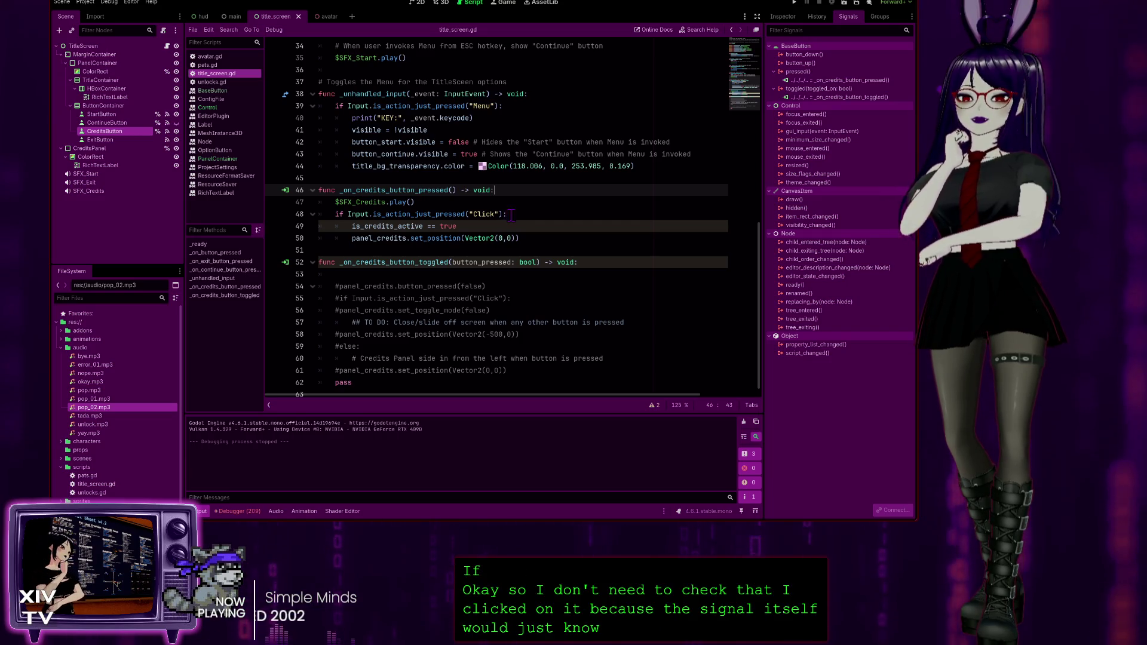
{"action": "left_click", "coordinate": [502, 214]}
{"action": "left_click_drag", "start_coordinate": [445, 218], "coordinate": [469, 226]}
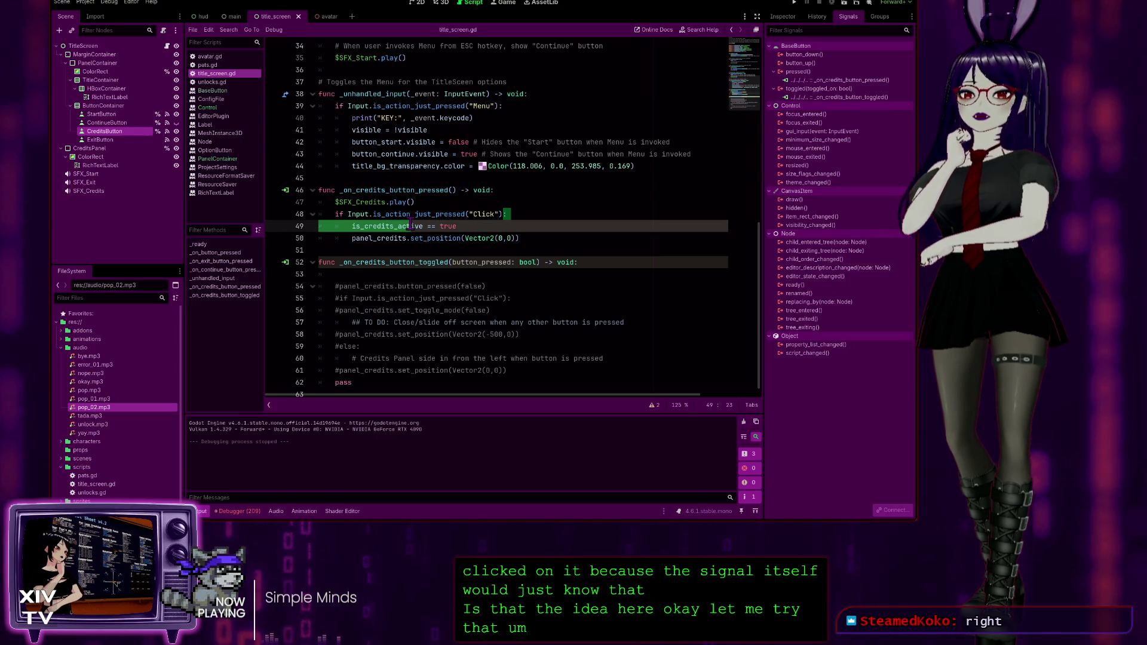
{"action": "left_click", "coordinate": [469, 226]}
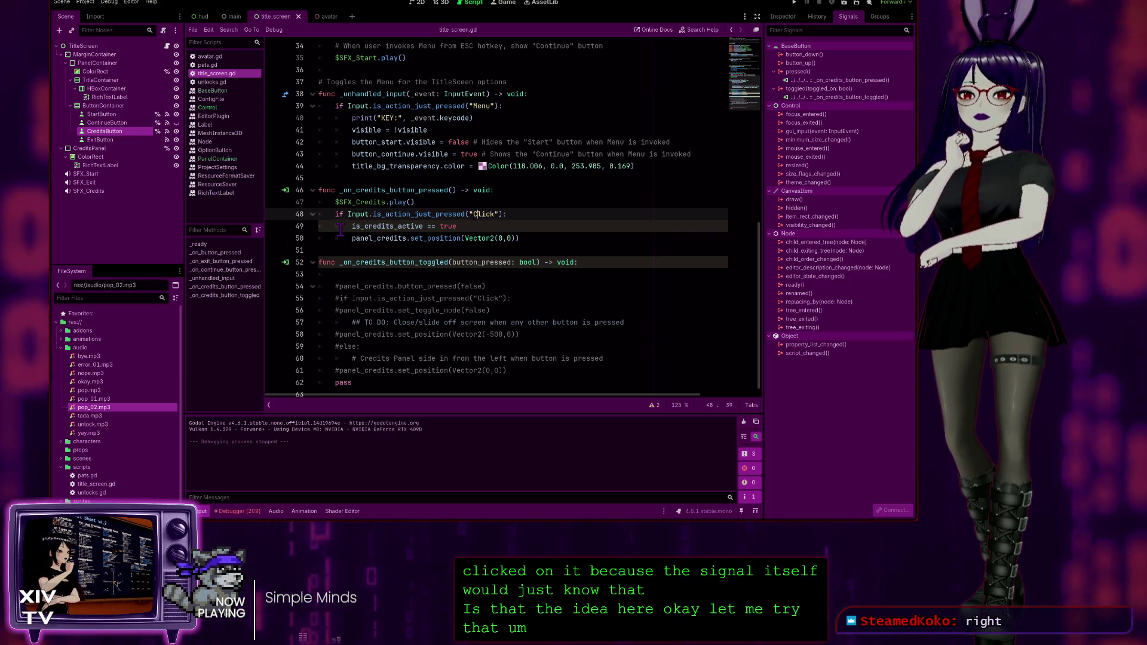
{"action": "left_click_drag", "start_coordinate": [352, 226], "coordinate": [369, 215]}
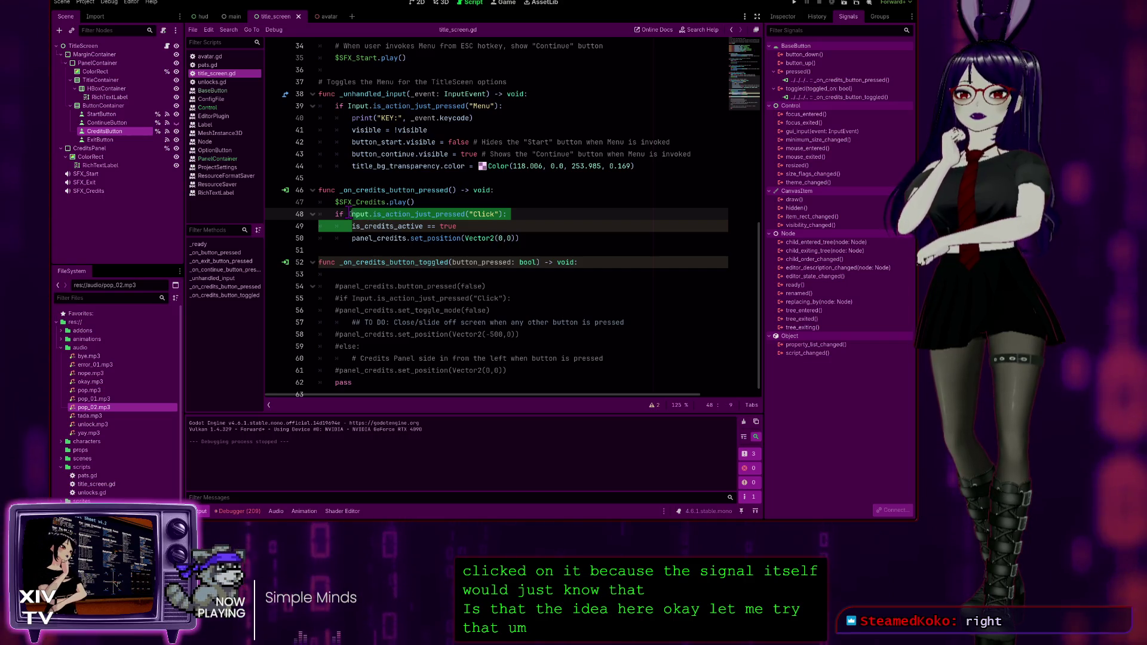
{"action": "key", "text": "BackSpace"}
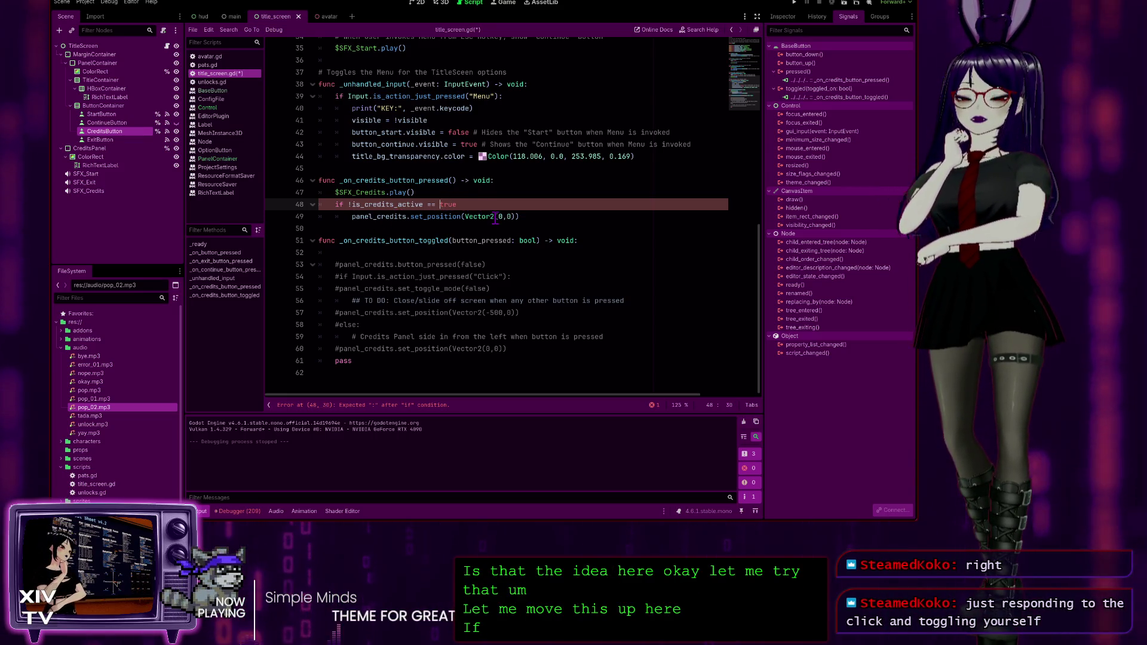
Change the condition to 'if !is_credits_active:' and add 'return' below the set_position line
{"action": "left_click_drag", "start_coordinate": [472, 204], "coordinate": [423, 205]}
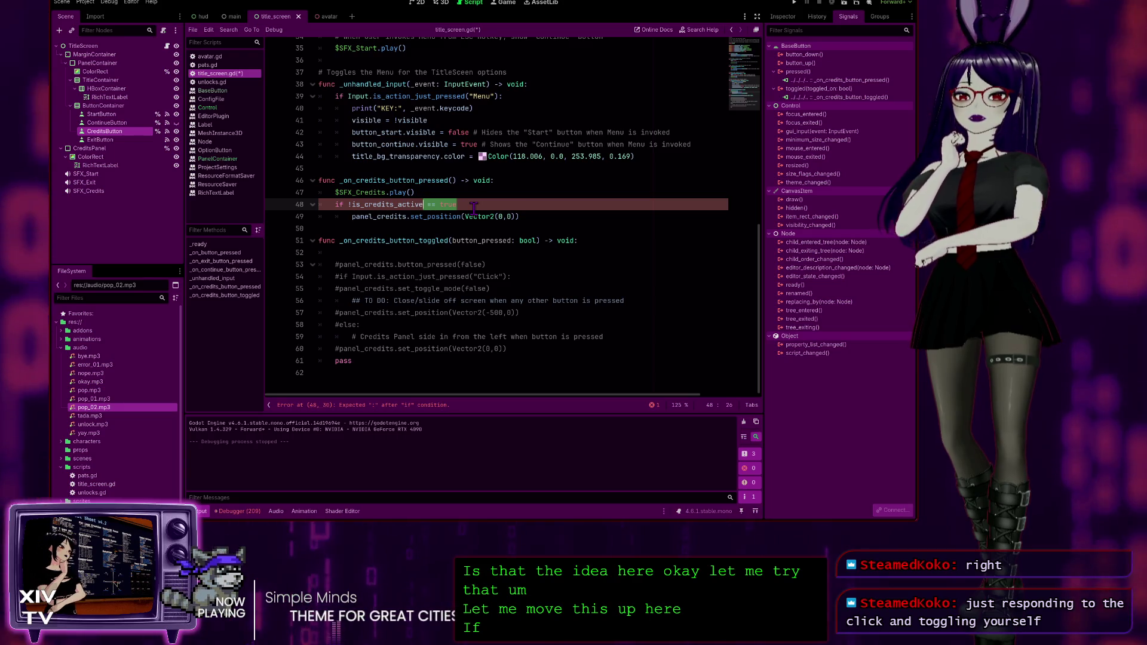
{"action": "type", "text": ":"}
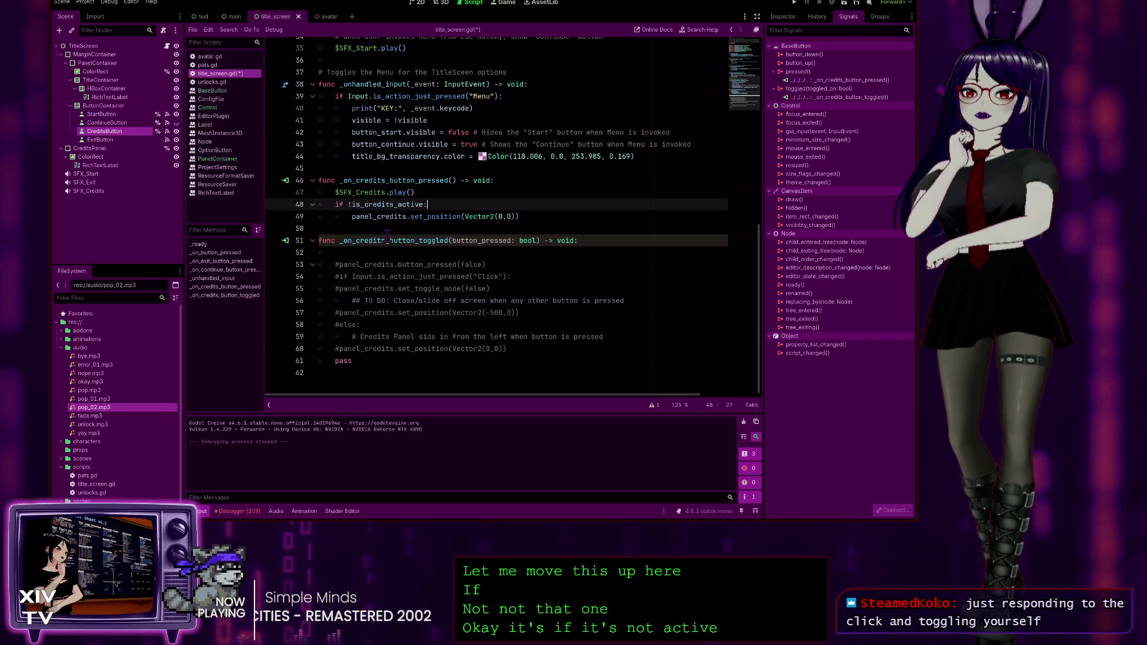
{"action": "left_click", "coordinate": [540, 220]}
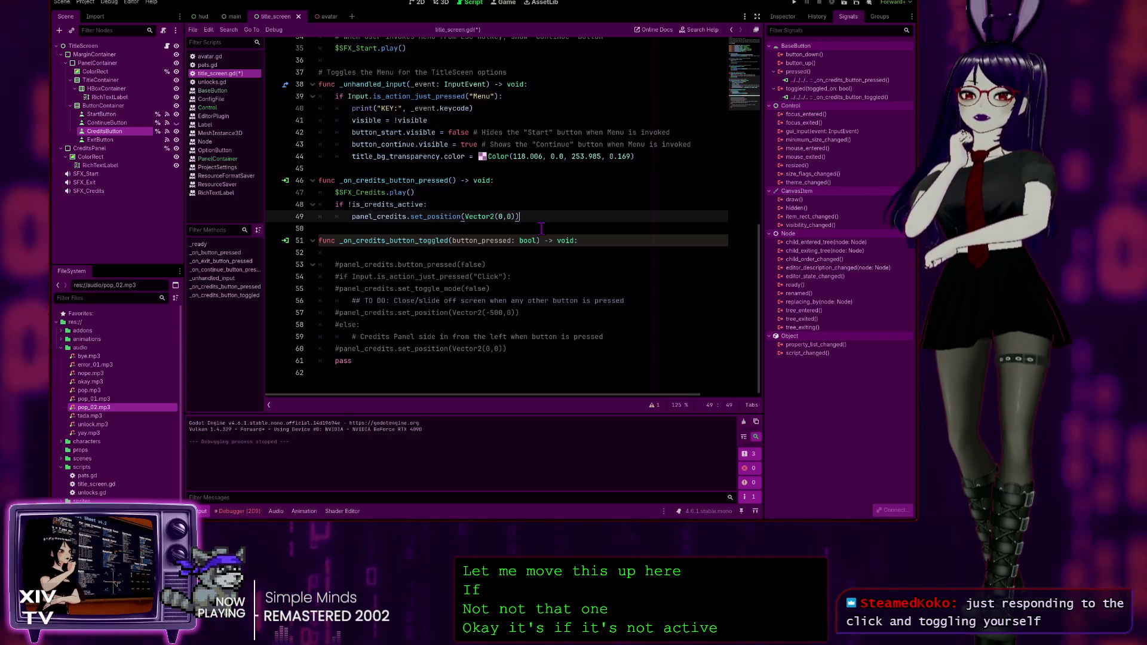
{"action": "key", "text": "Return"}
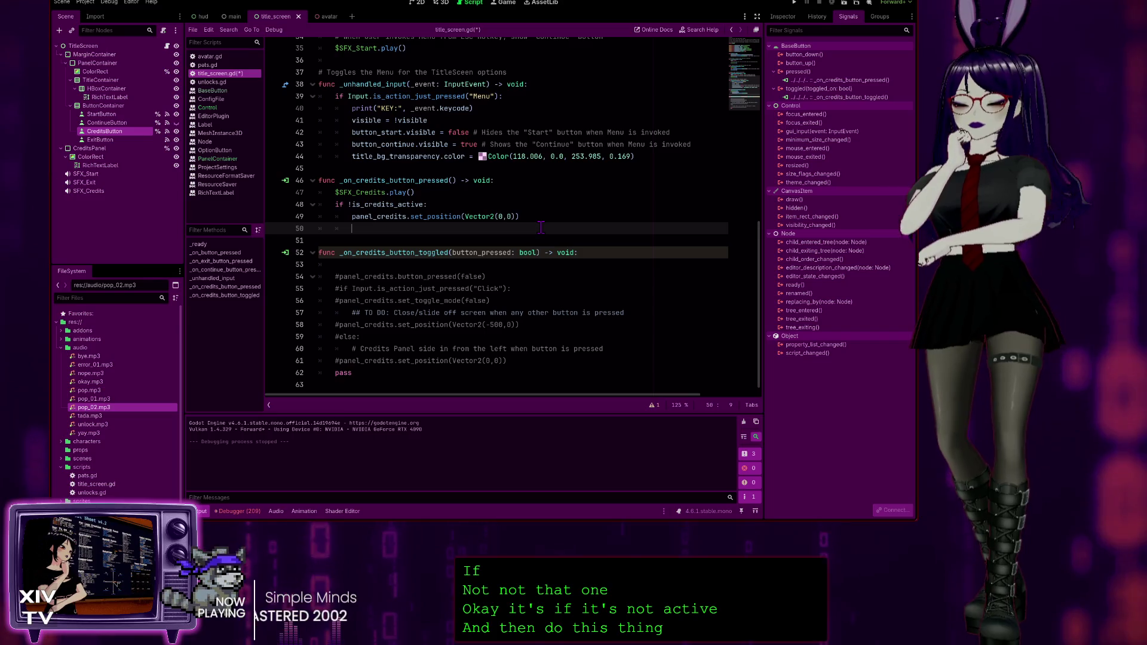
{"action": "type", "text": "reutn"}
{"action": "key", "text": "BackSpace"}
{"action": "key", "text": "BackSpace"}
{"action": "key", "text": "BackSpace"}
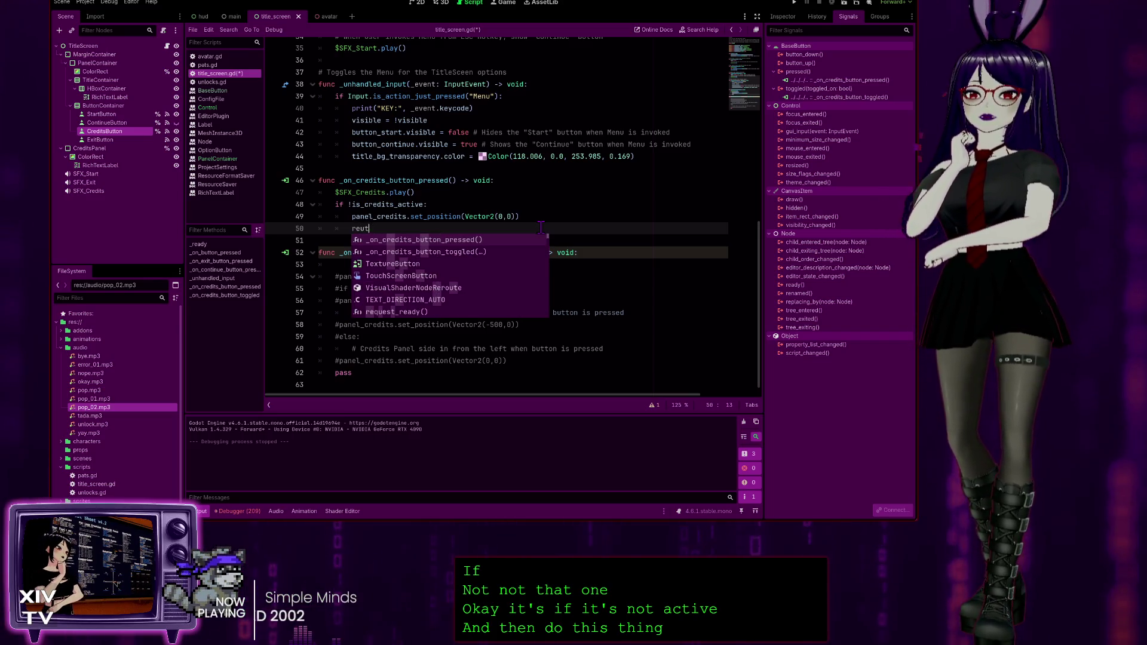
{"action": "type", "text": "turn"}
{"action": "key", "text": "Escape"}
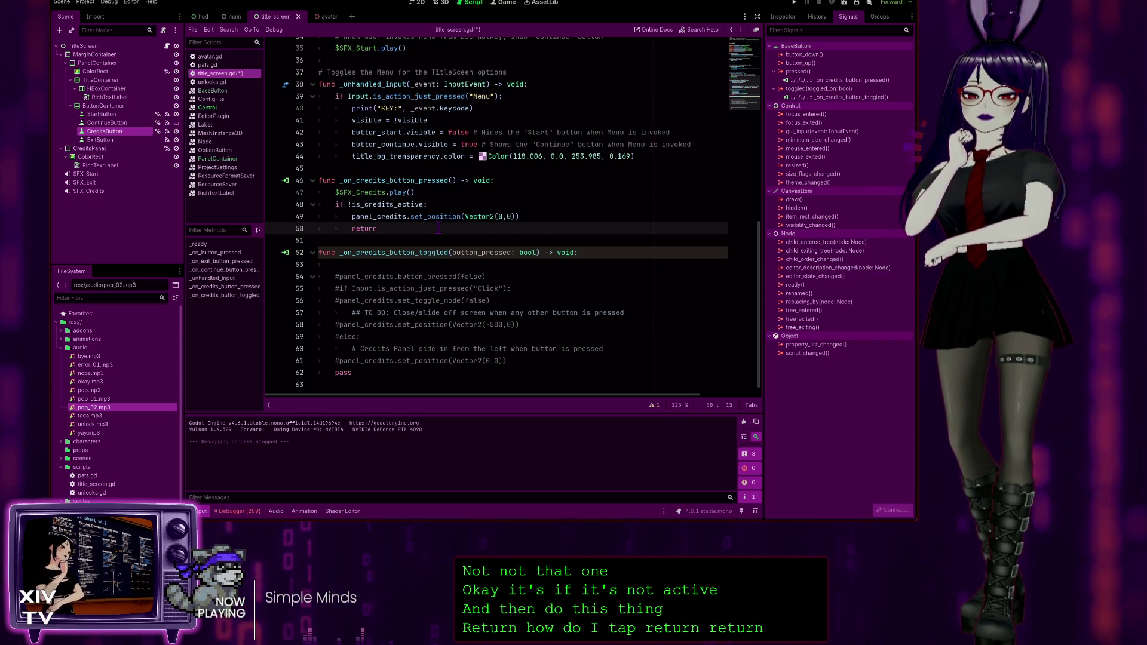
{"action": "key", "text": "Return"}
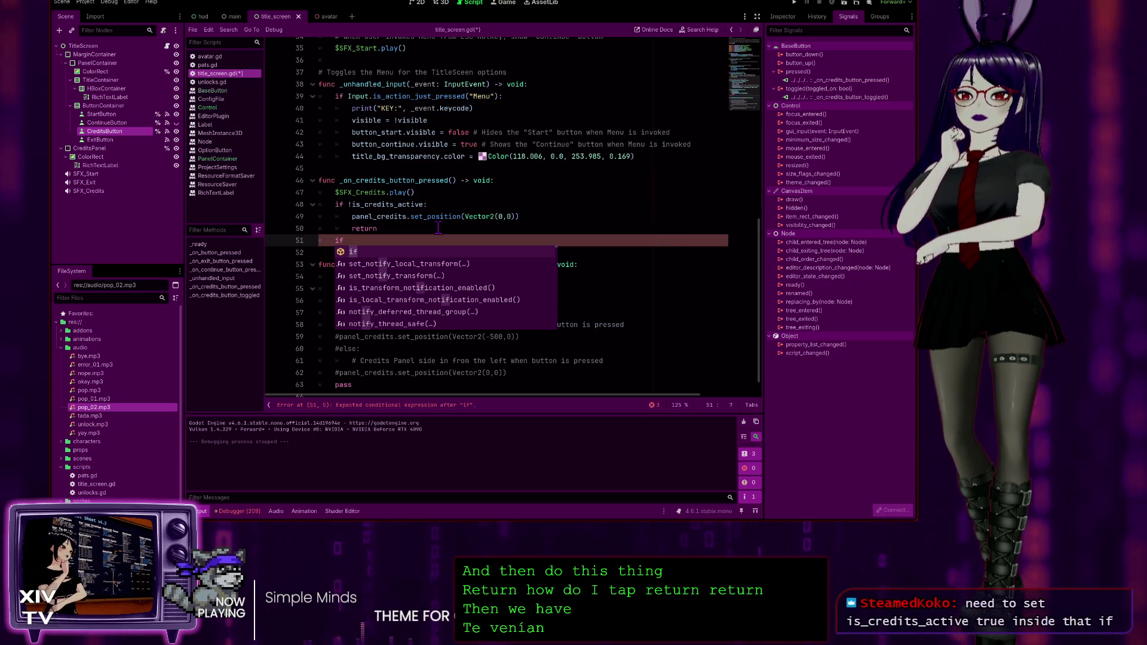
Type a second 'is_credits_active = false' condition and paste the set_position call beneath it
{"action": "type", "text": "is_credits_active"}
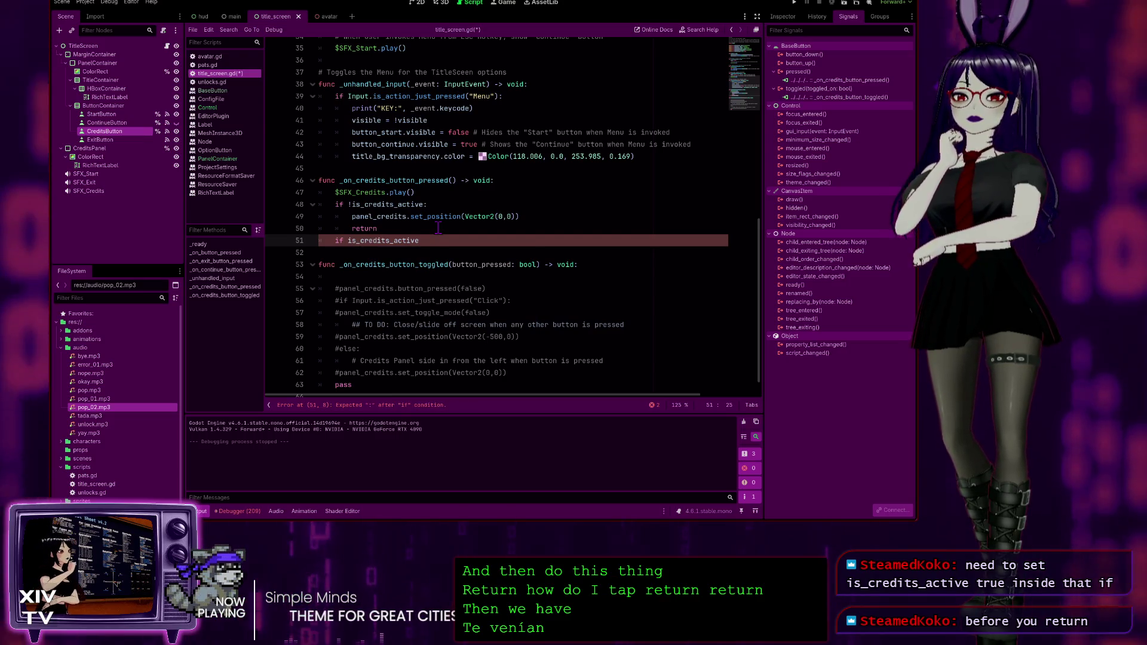
{"action": "type", "text": " = false:"}
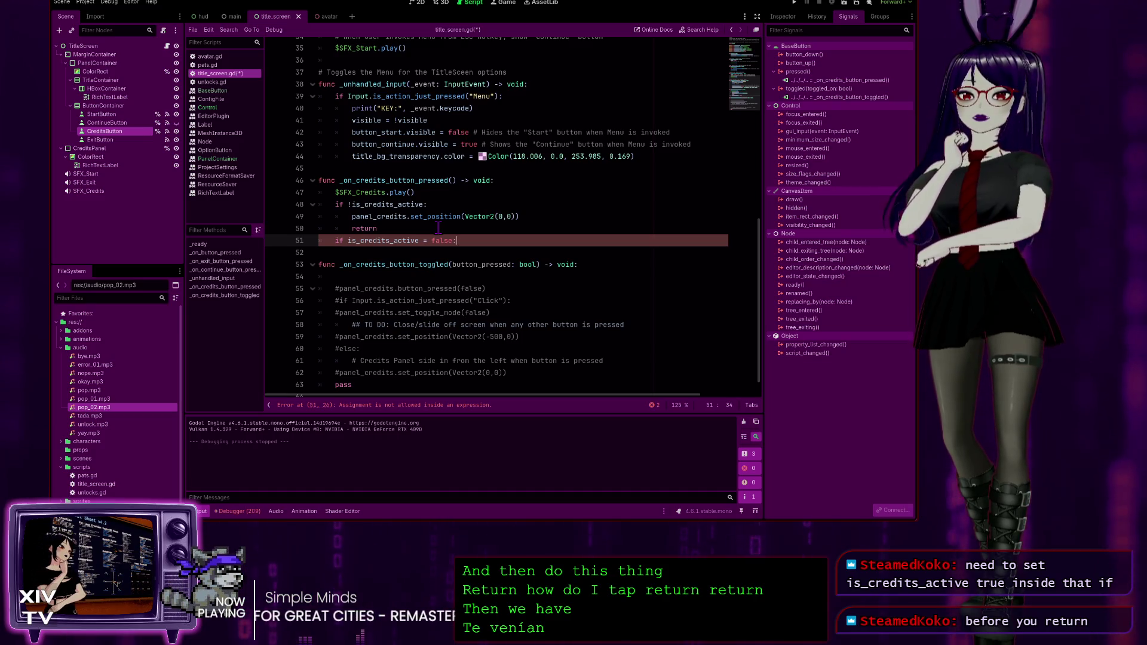
{"action": "key", "text": "Return"}
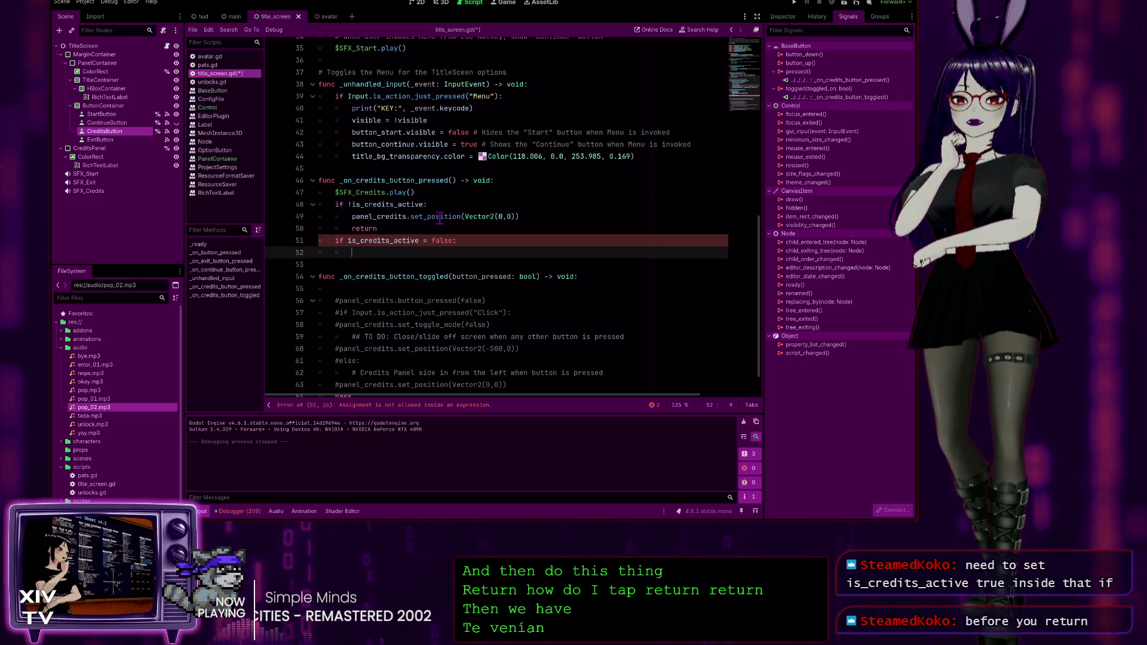
{"action": "left_click_drag", "start_coordinate": [519, 216], "coordinate": [353, 218]}
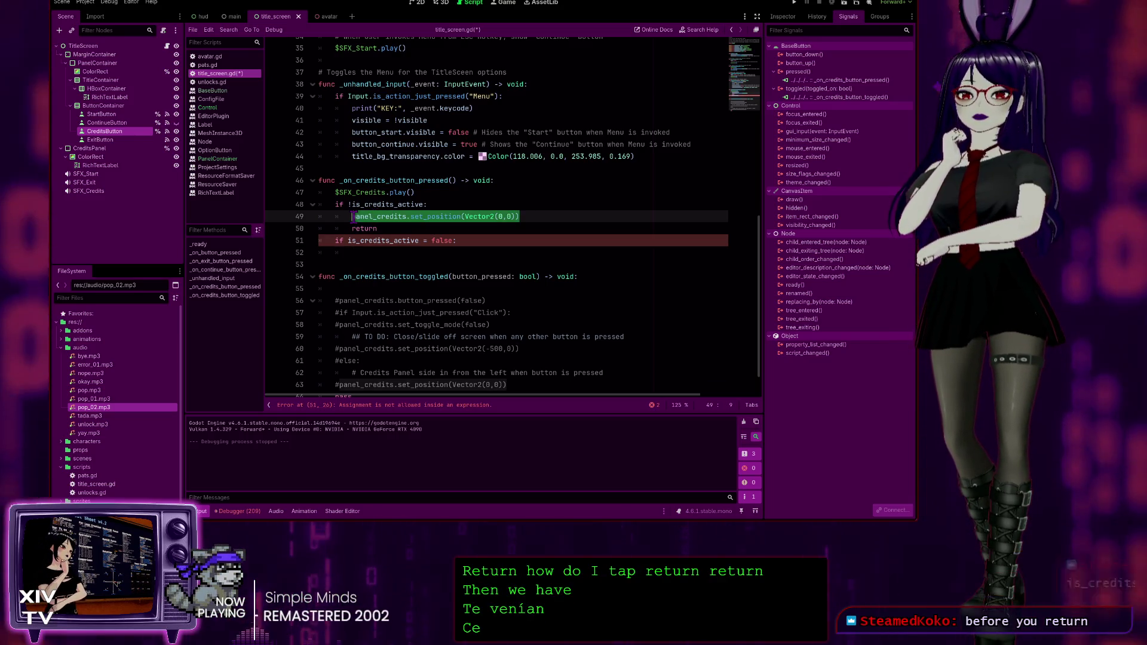
{"action": "left_click", "coordinate": [463, 252]}
{"action": "type", "text": "panel_credits.set_position(Vector2(0,0))"}
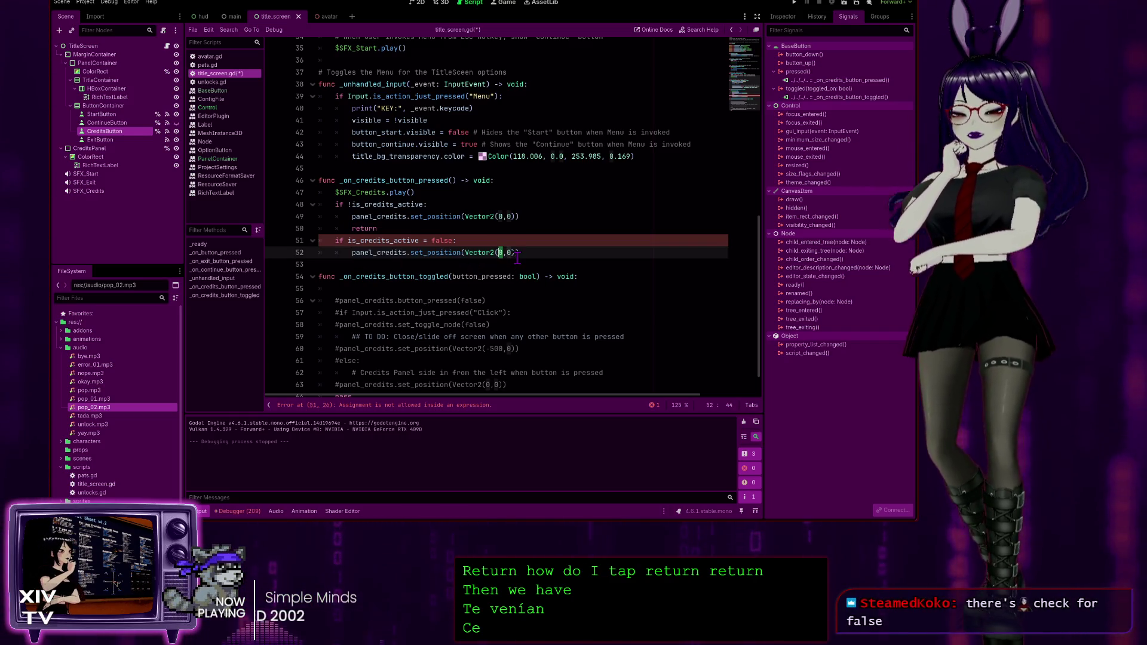
Change the pasted position to Vector2(-500,0) and follow it with 'return'
{"action": "type", "text": "5"}
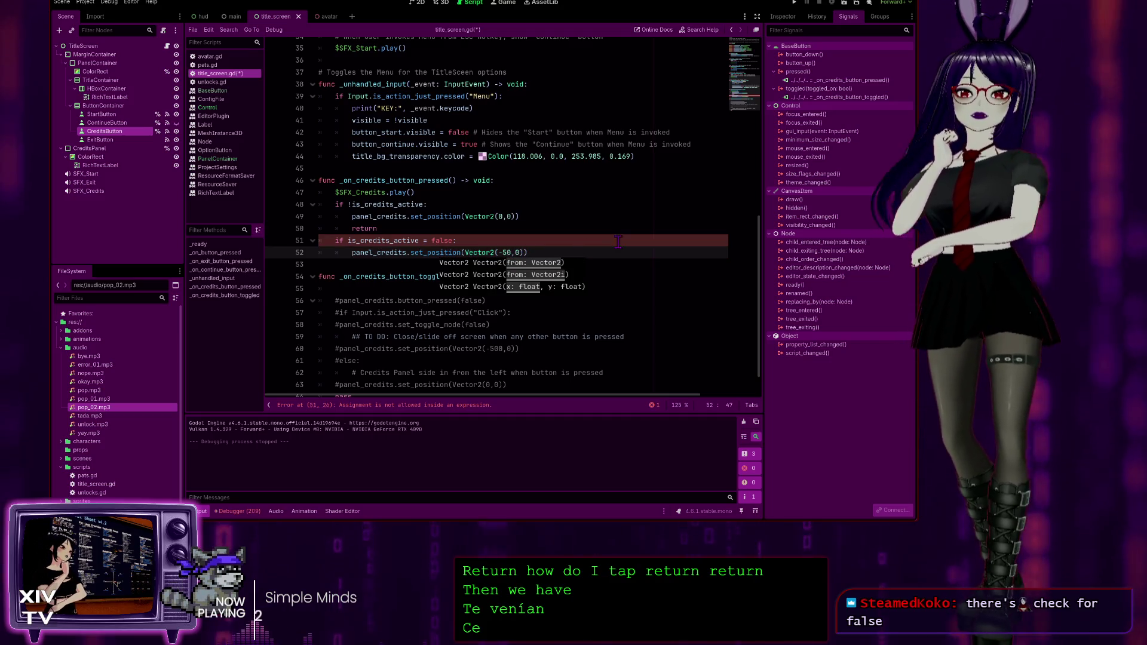
{"action": "type", "text": "0"}
{"action": "left_click", "coordinate": [581, 252]}
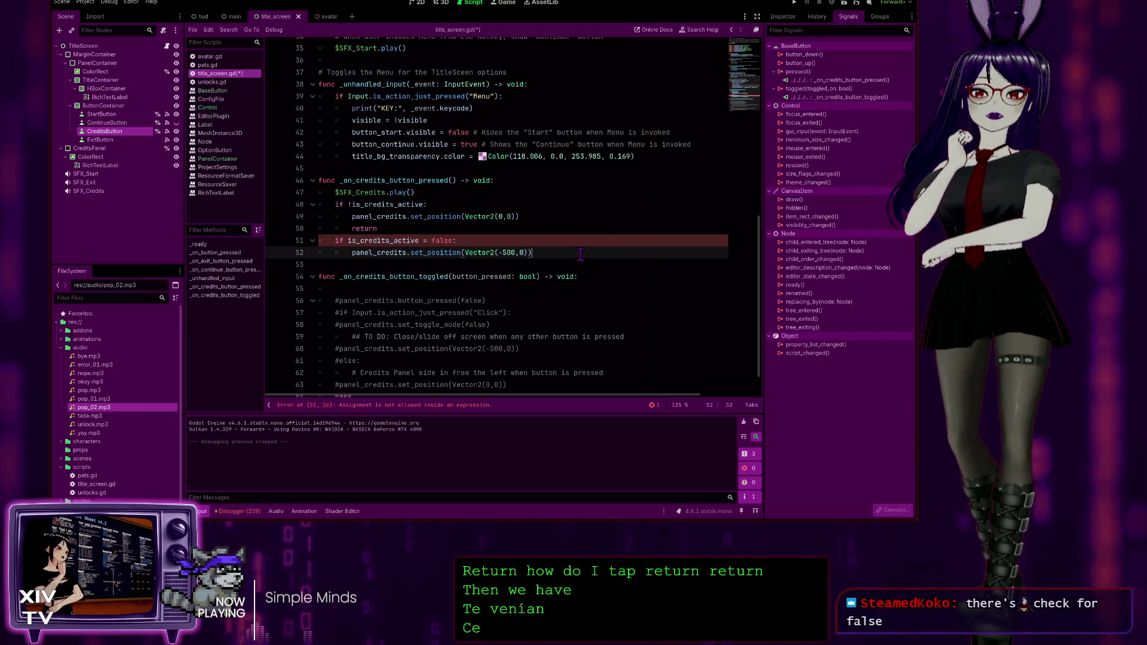
{"action": "key", "text": "Return"}
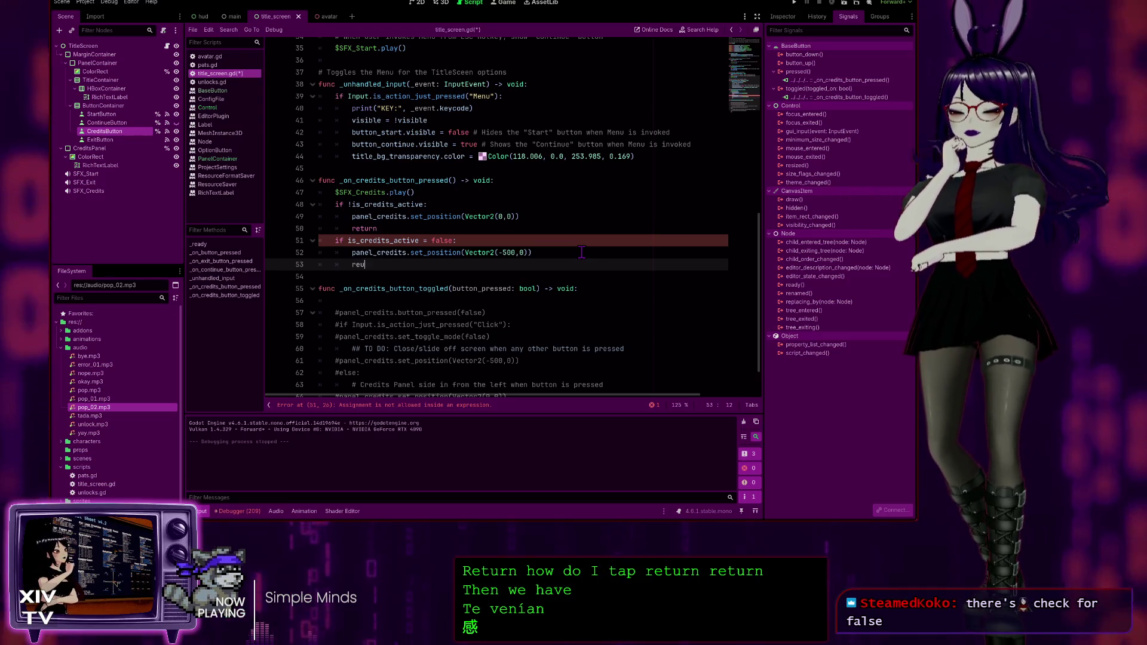
{"action": "type", "text": "reutnr"}
{"action": "key", "text": "BackSpace"}
{"action": "key", "text": "BackSpace"}
{"action": "key", "text": "BackSpace"}
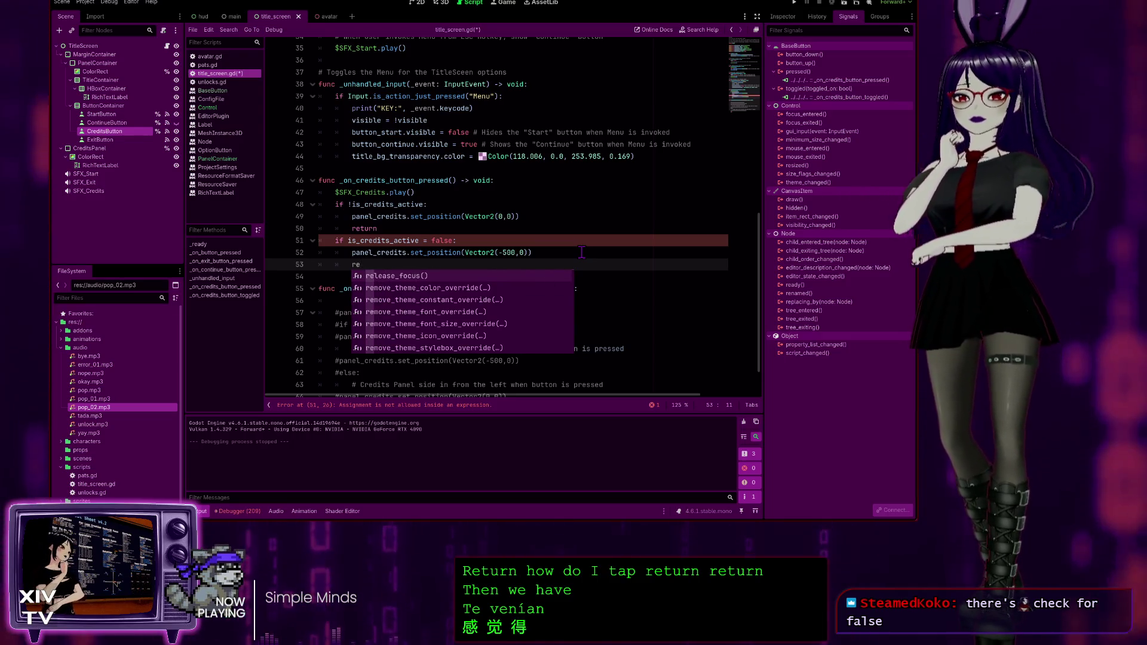
{"action": "type", "text": "urn"}
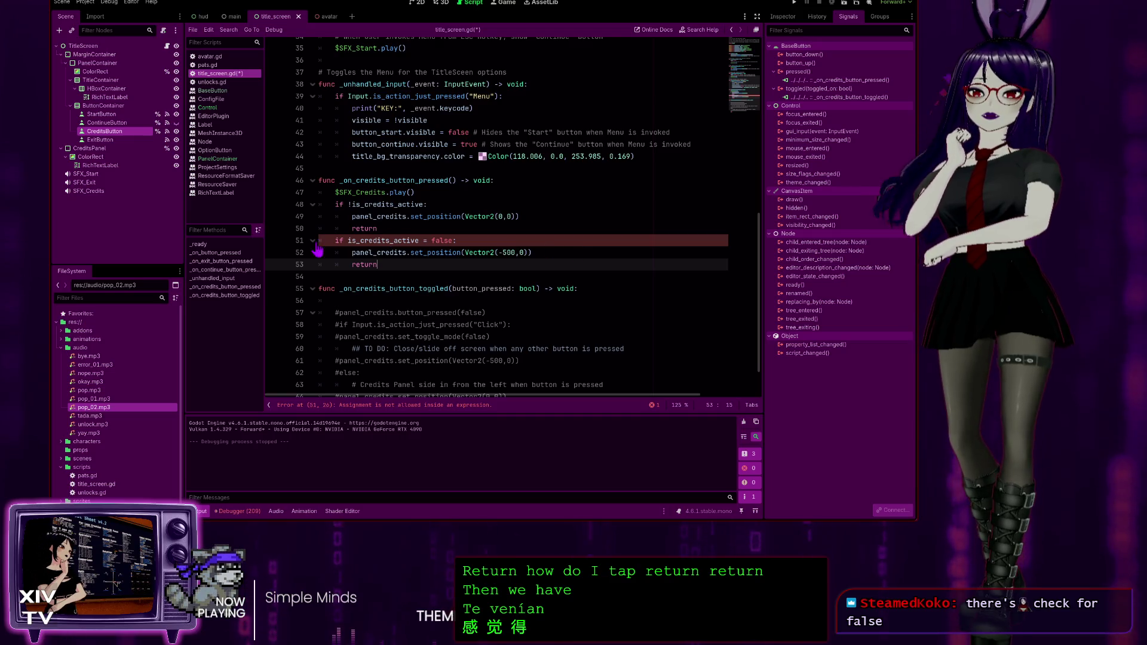
Start replacing 'if' with 'else' on the second condition line 51
{"action": "left_click", "coordinate": [348, 241]}
{"action": "key", "text": "Left"}
{"action": "key", "text": "Left"}
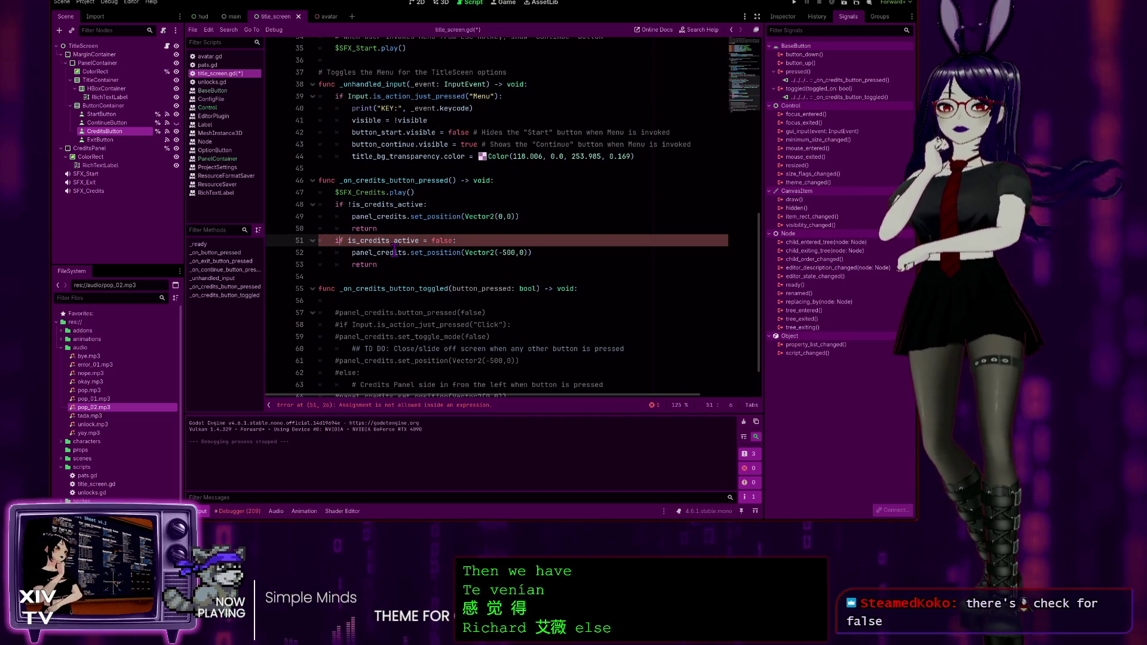
{"action": "key", "text": "Delete"}
{"action": "type", "text": "e"}
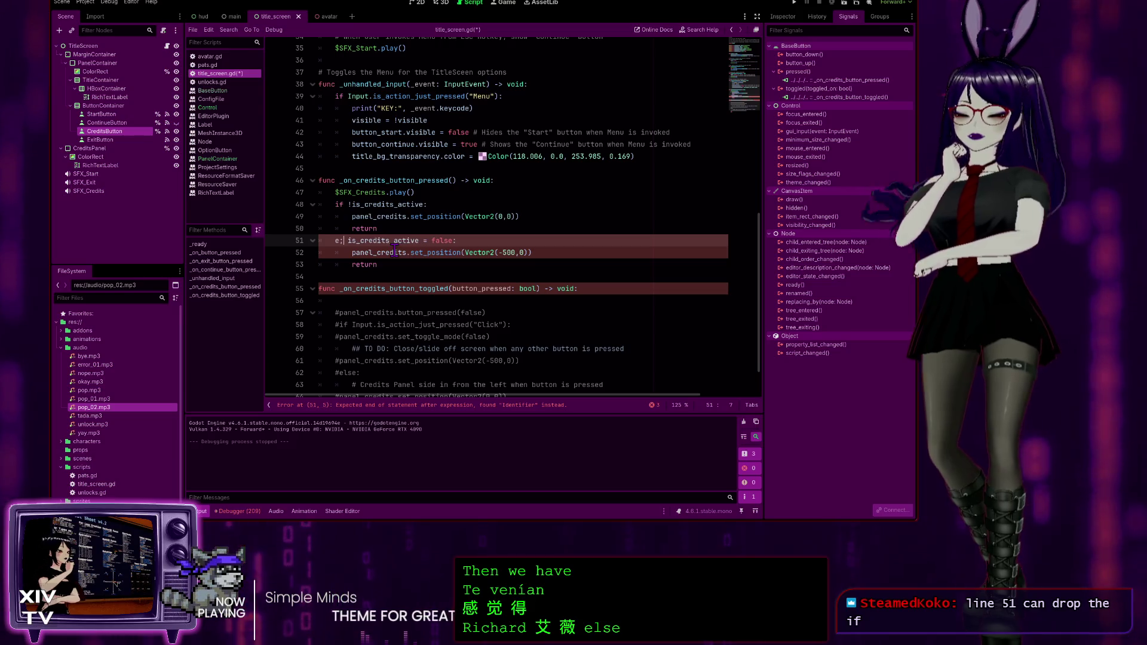
{"action": "type", "text": "lse"}
Add a '# exits early' comment after the first 'return' on line 50
{"action": "left_click", "coordinate": [569, 213]}
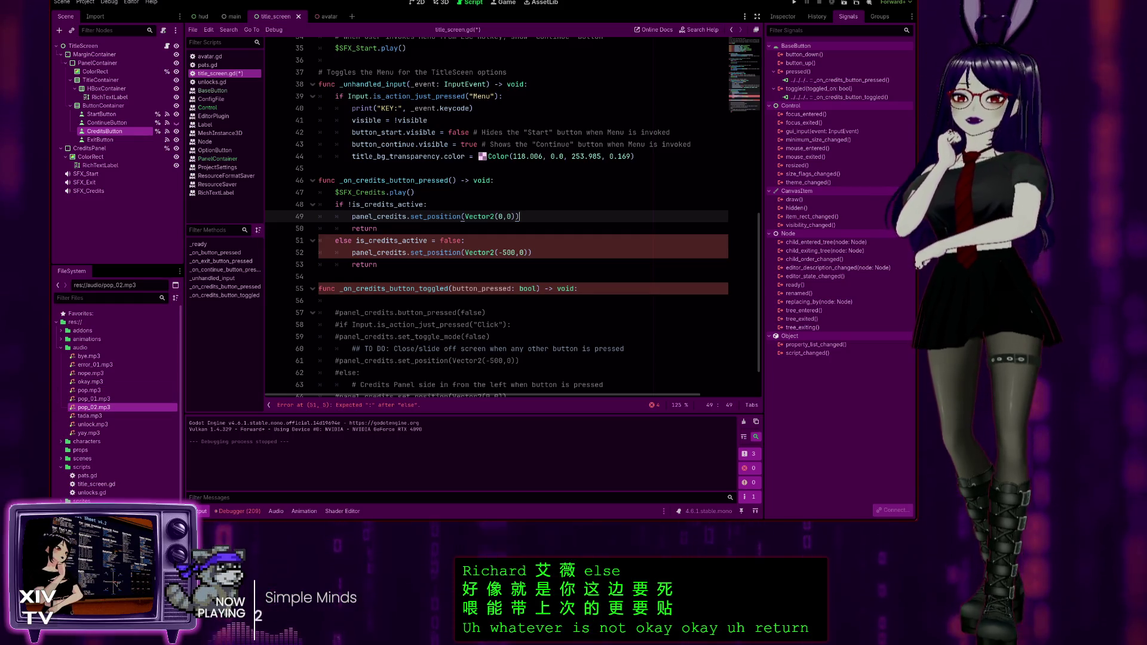
{"action": "left_click", "coordinate": [433, 228]}
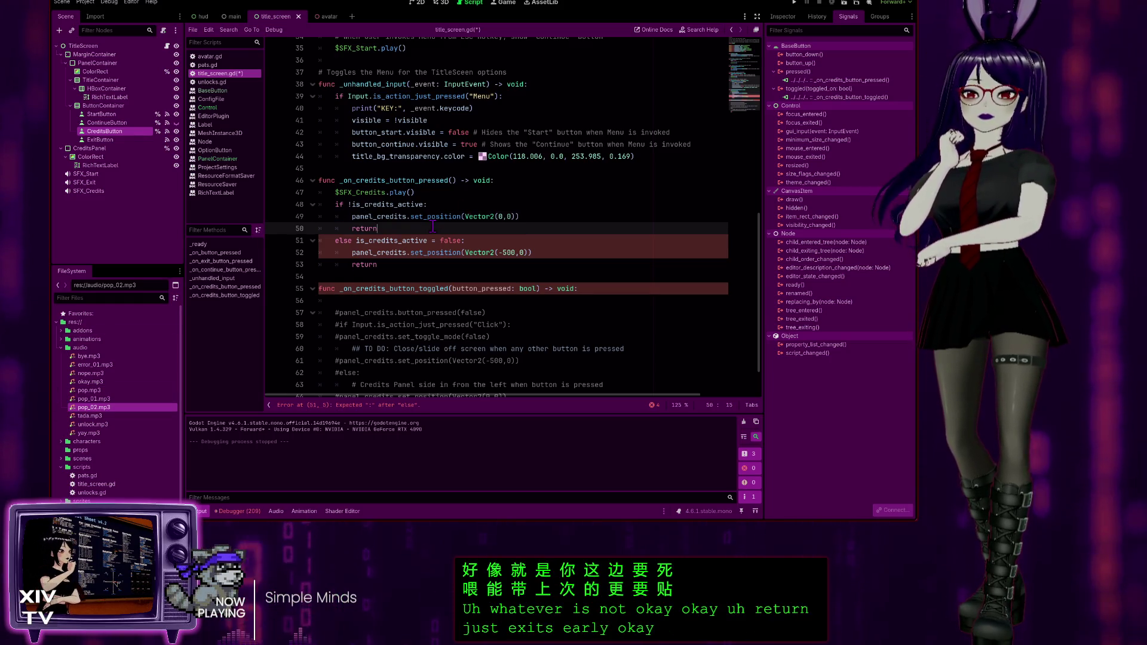
{"action": "type", "text": "# exit e"}
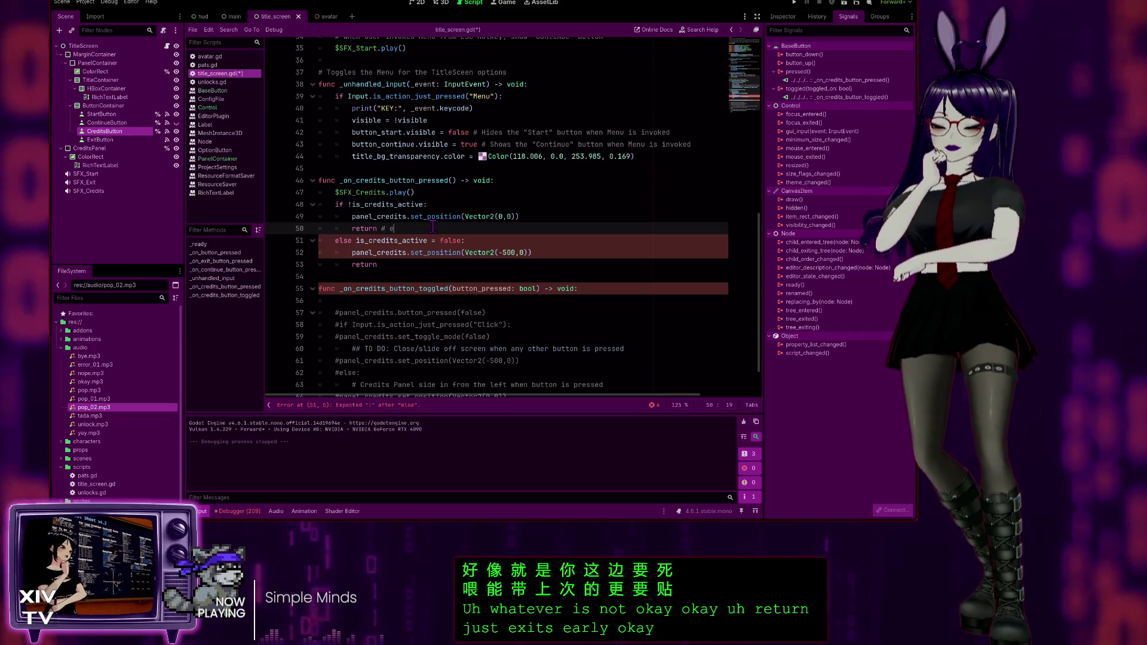
{"action": "type", "text": "arly"}
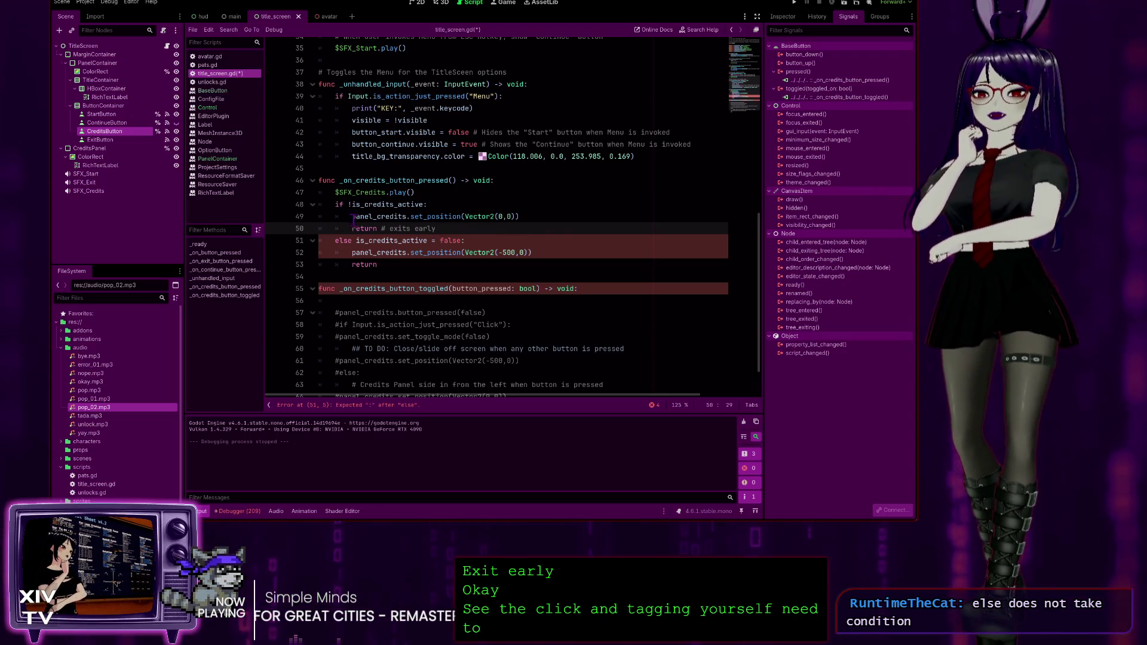
Insert 'is_credits_active = true' as the first line of the 'if !is_credits_active' branch
{"action": "left_click", "coordinate": [464, 205]}
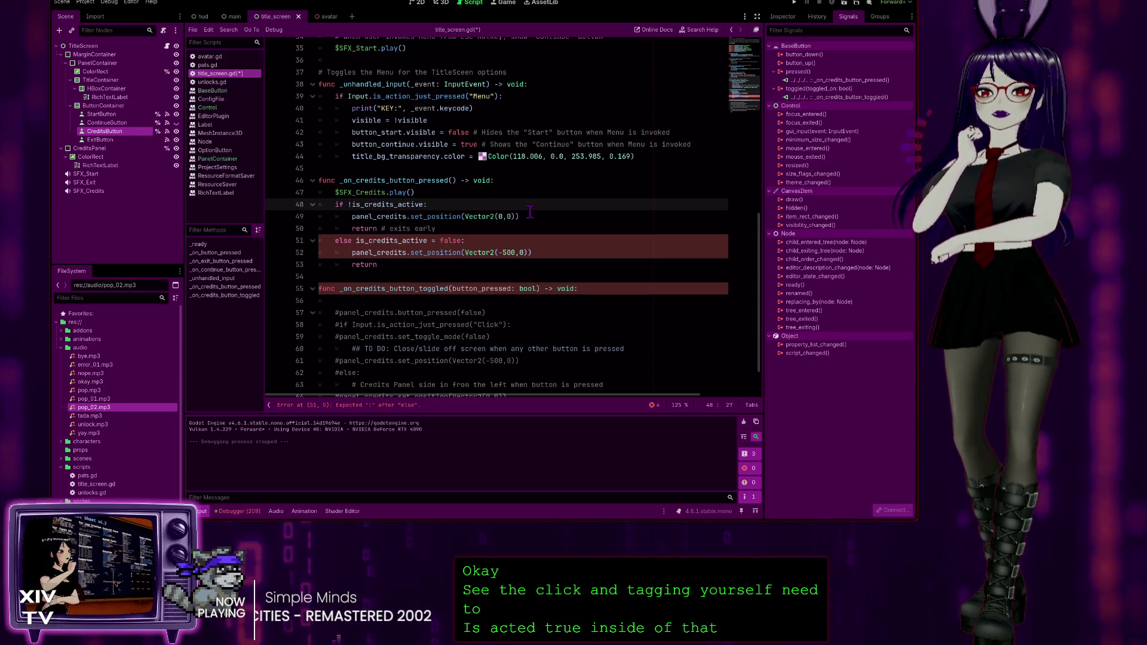
{"action": "key", "text": "Return"}
{"action": "type", "text": "is"}
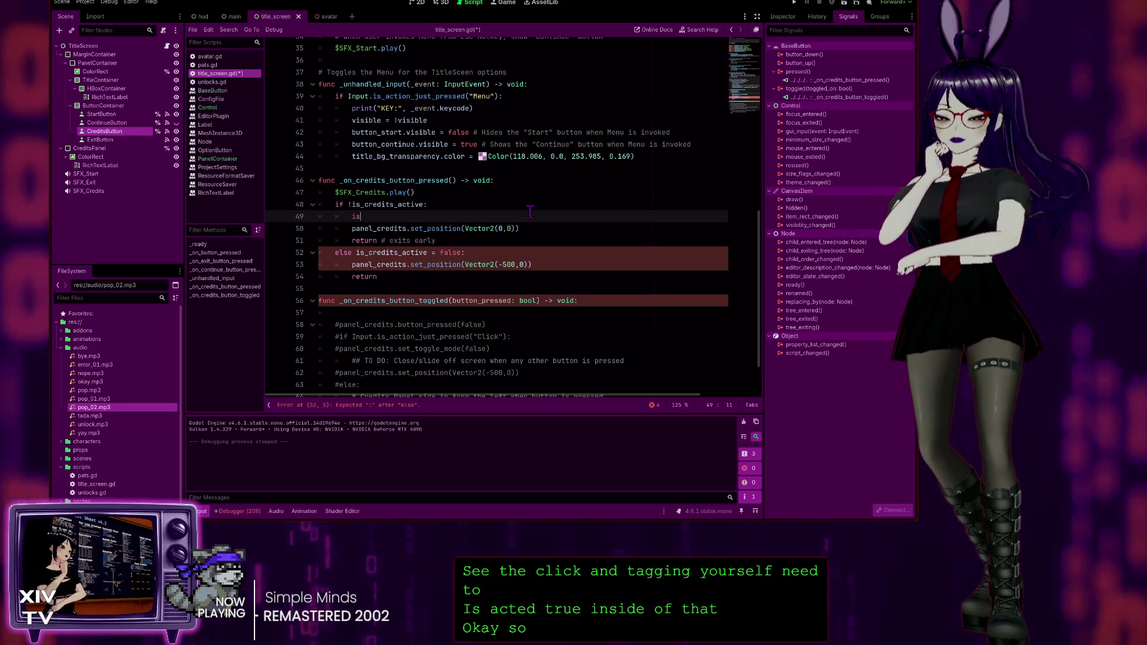
{"action": "type", "text": "_cre"}
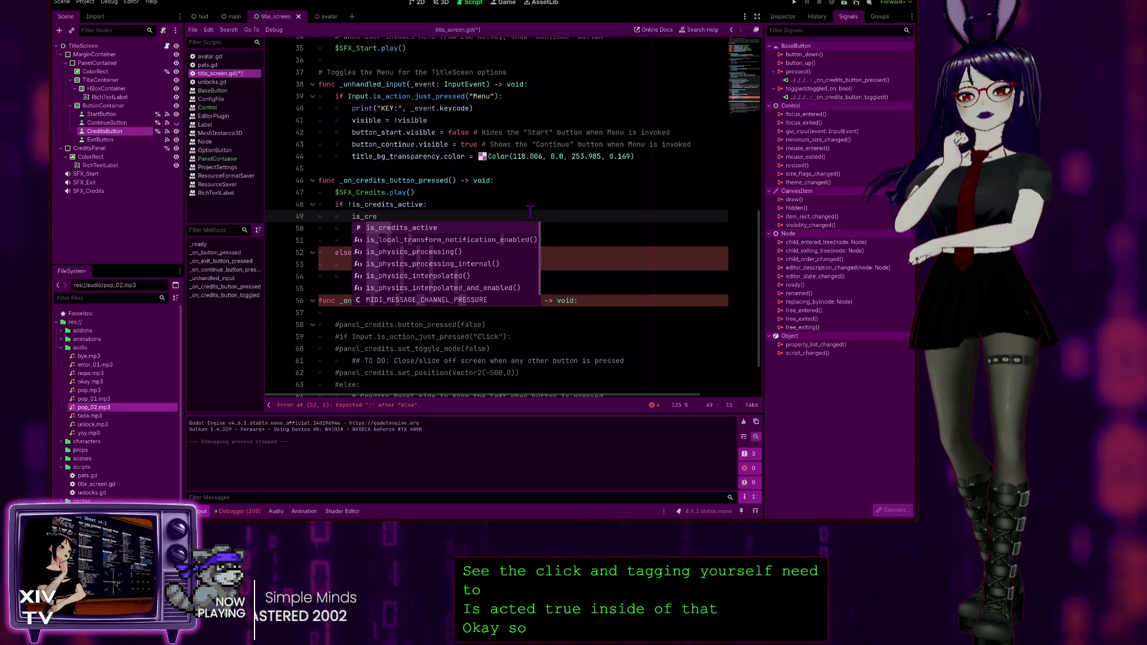
{"action": "key", "text": "Return"}
{"action": "type", "text": "= true"}
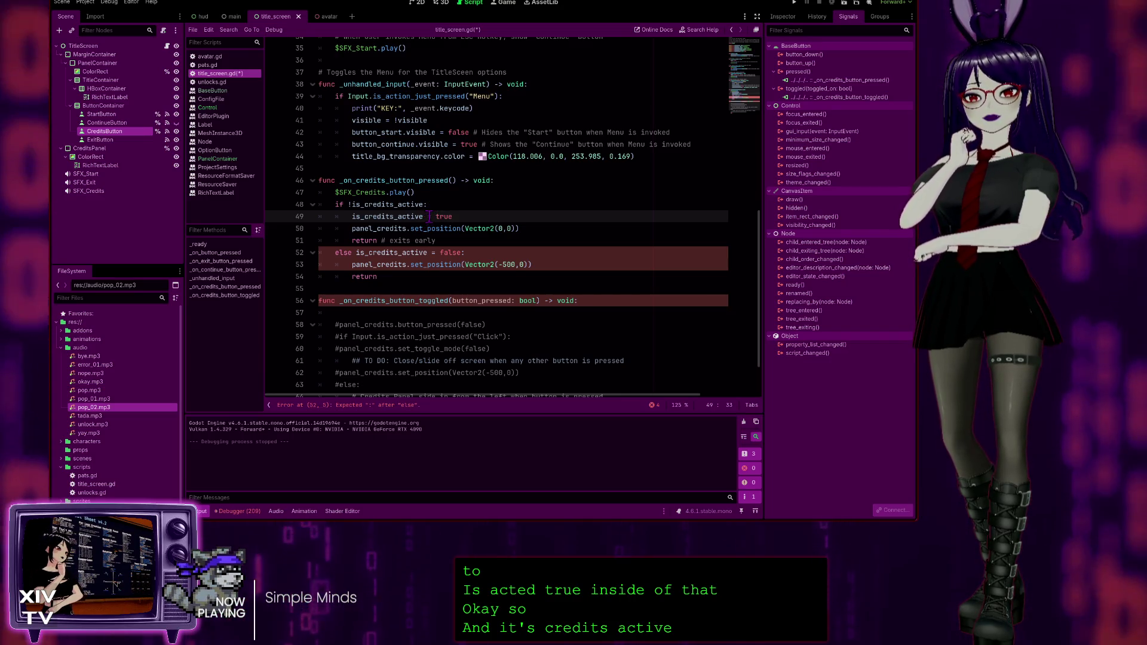
{"action": "left_click", "coordinate": [429, 216]}
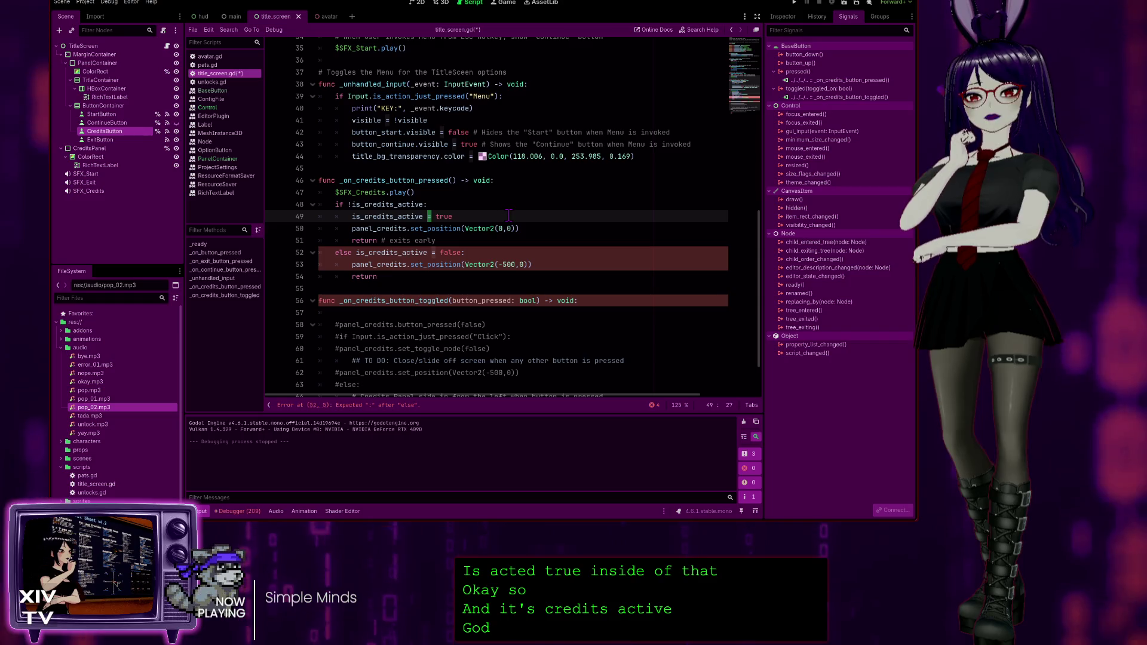
{"action": "left_click", "coordinate": [476, 239]}
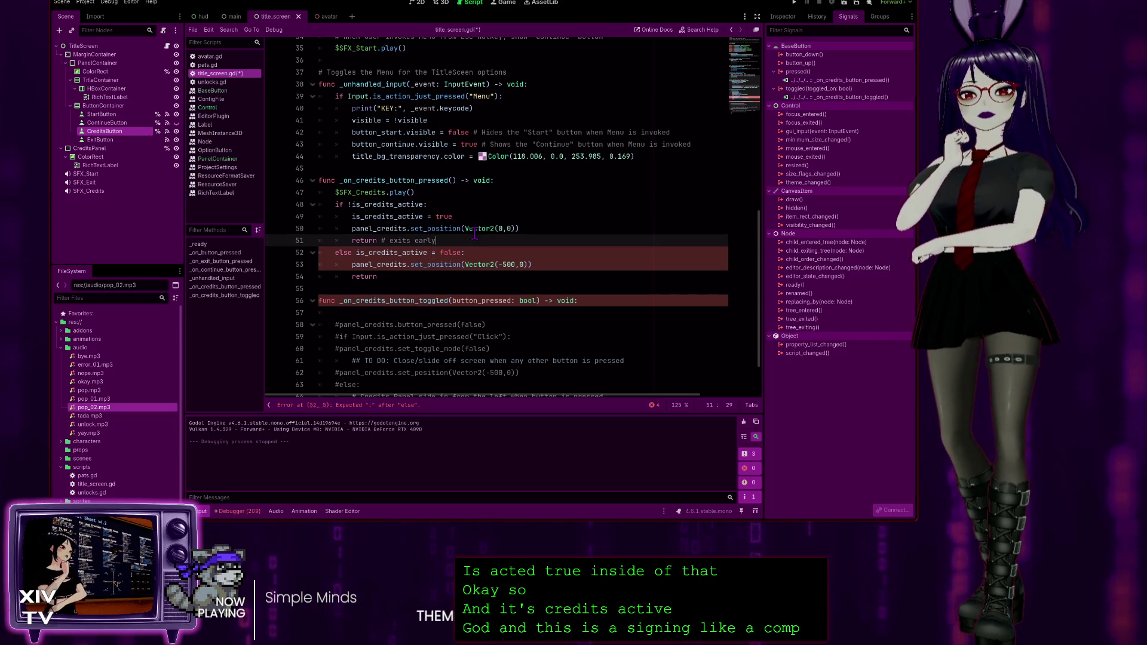
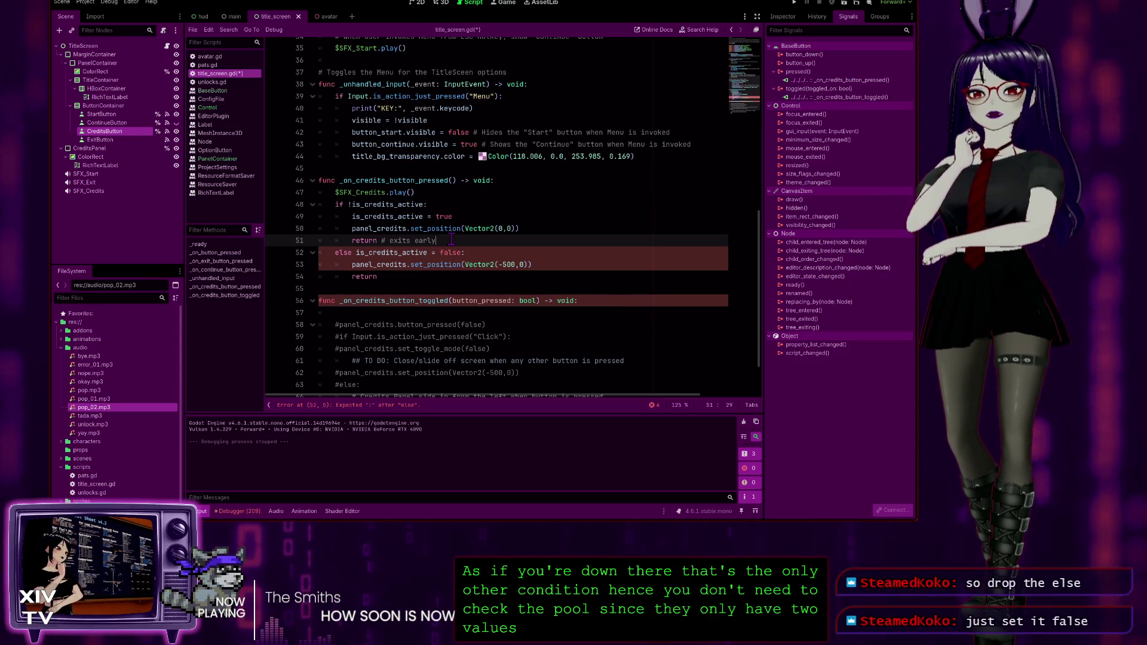
Delete the else branch on lines 52–54 so the credits function just returns early
{"action": "left_click_drag", "start_coordinate": [451, 239], "coordinate": [567, 276]}
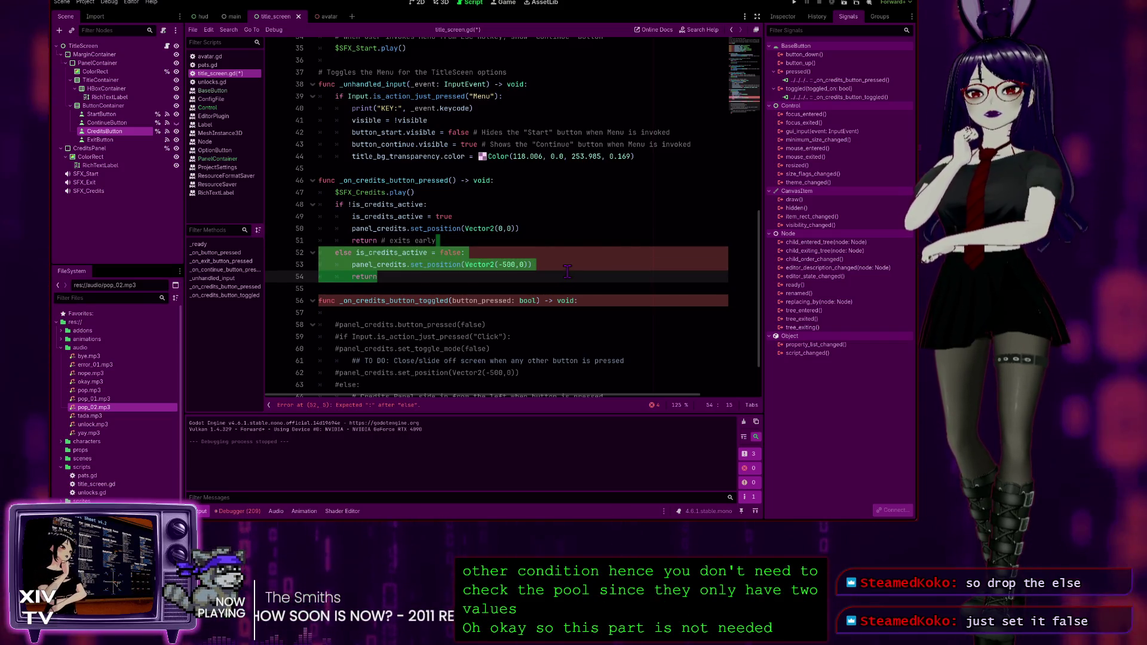
{"action": "key", "text": "BackSpace"}
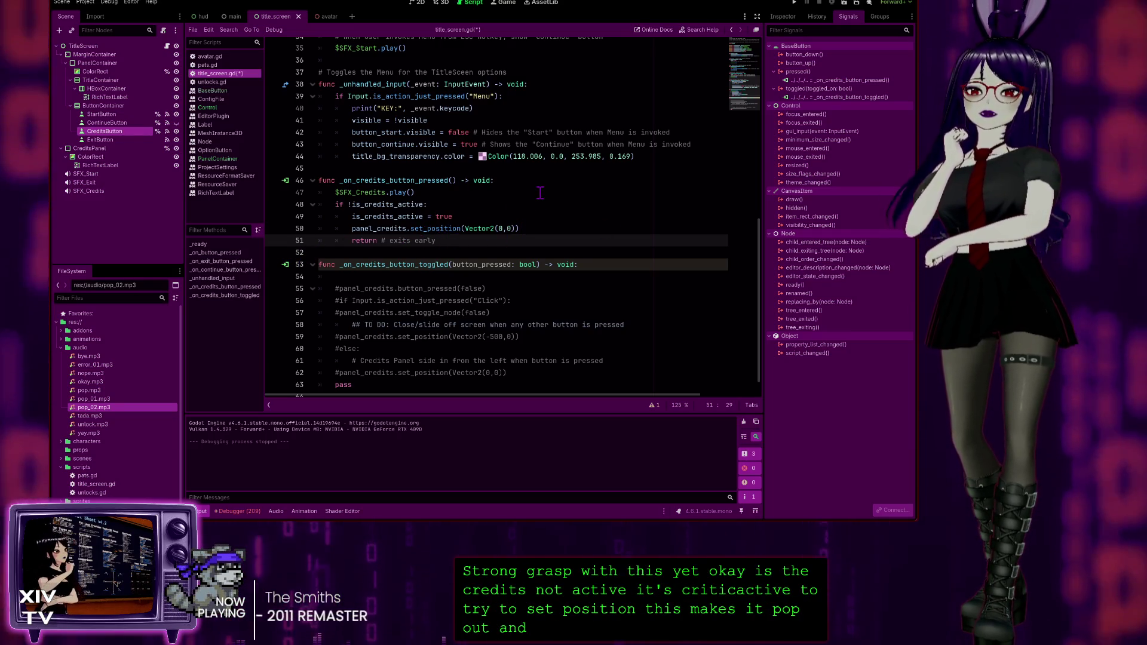
{"action": "key", "text": "Return"}
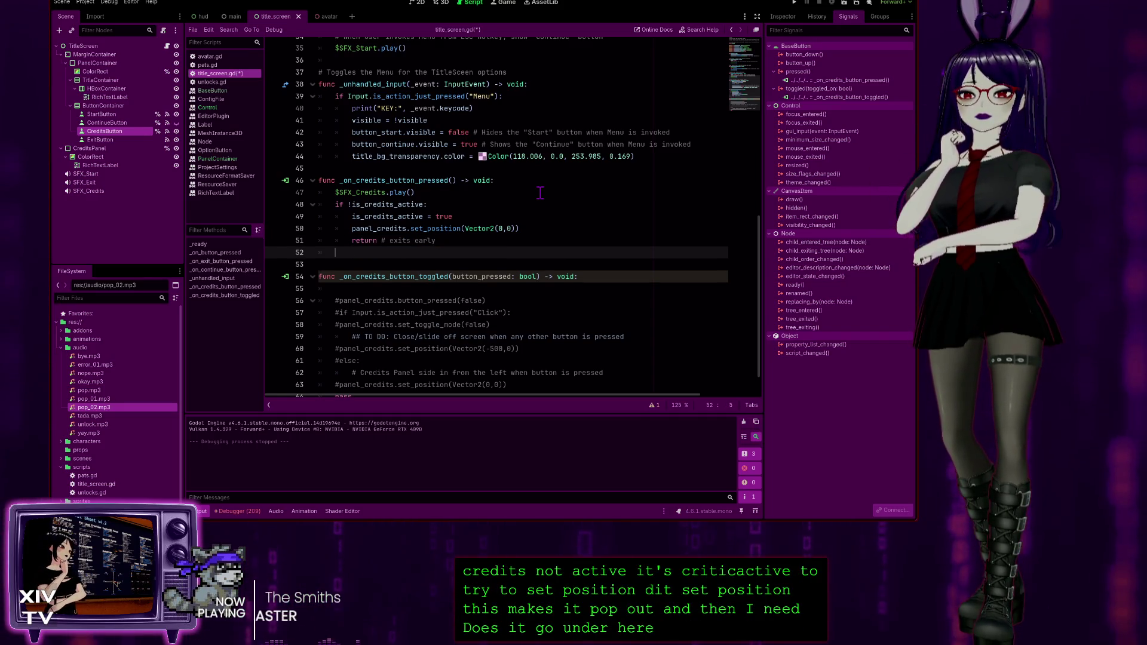
Add is_credits_active = false below the panel set_position call
{"action": "key", "text": "BackSpace"}
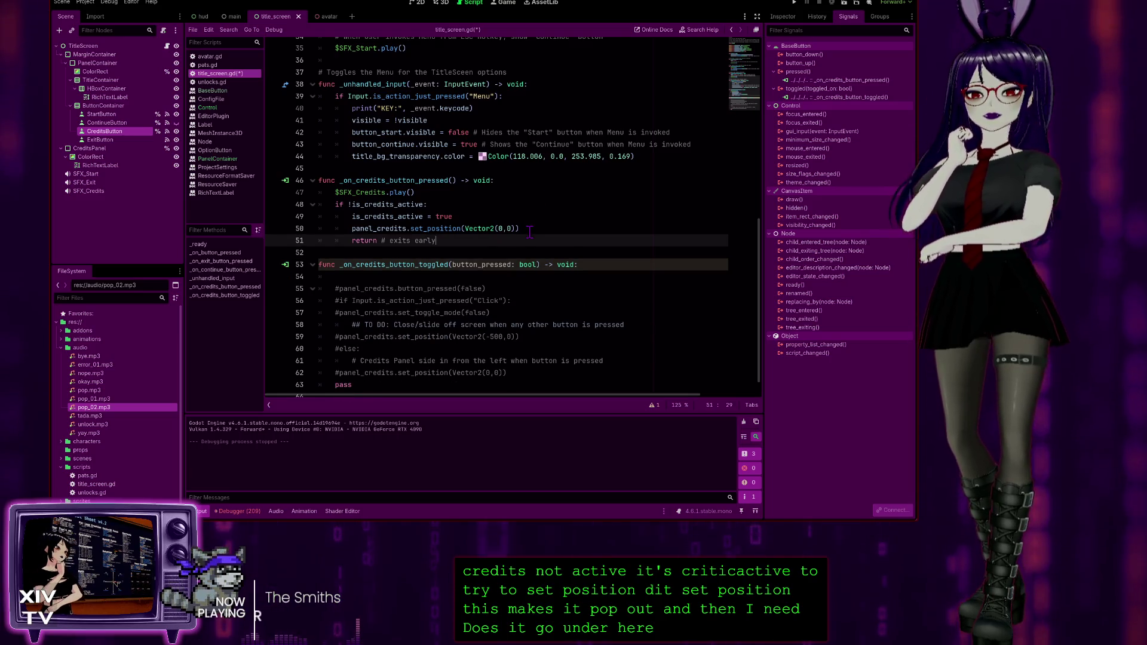
{"action": "left_click", "coordinate": [531, 230]}
{"action": "key", "text": "Return"}
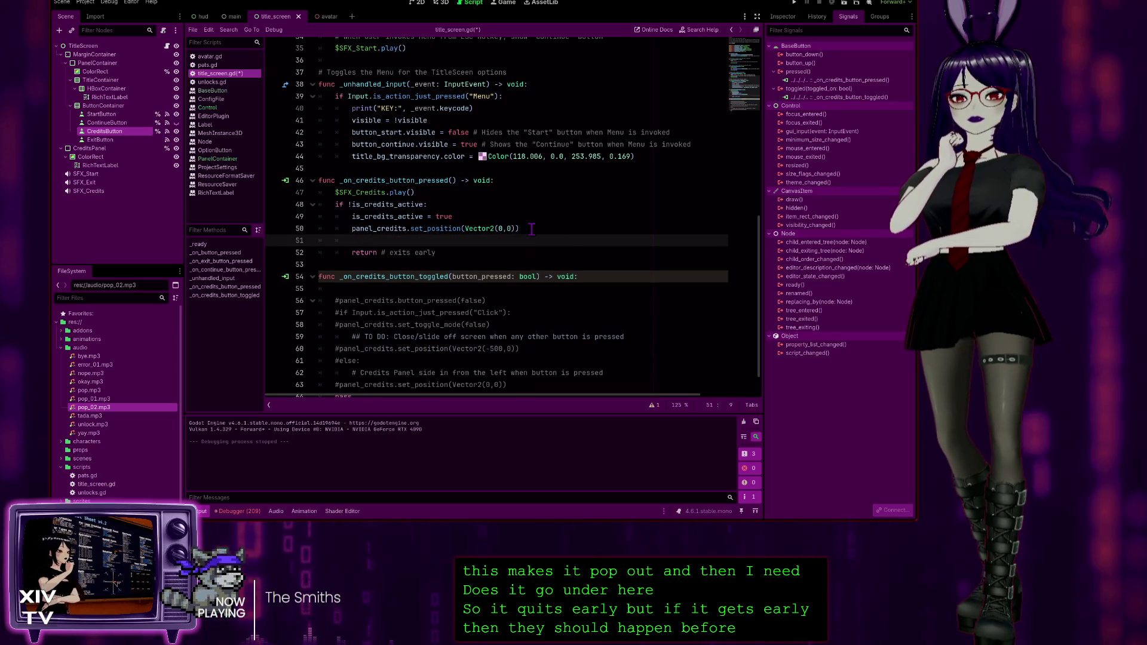
{"action": "type", "text": "is_"}
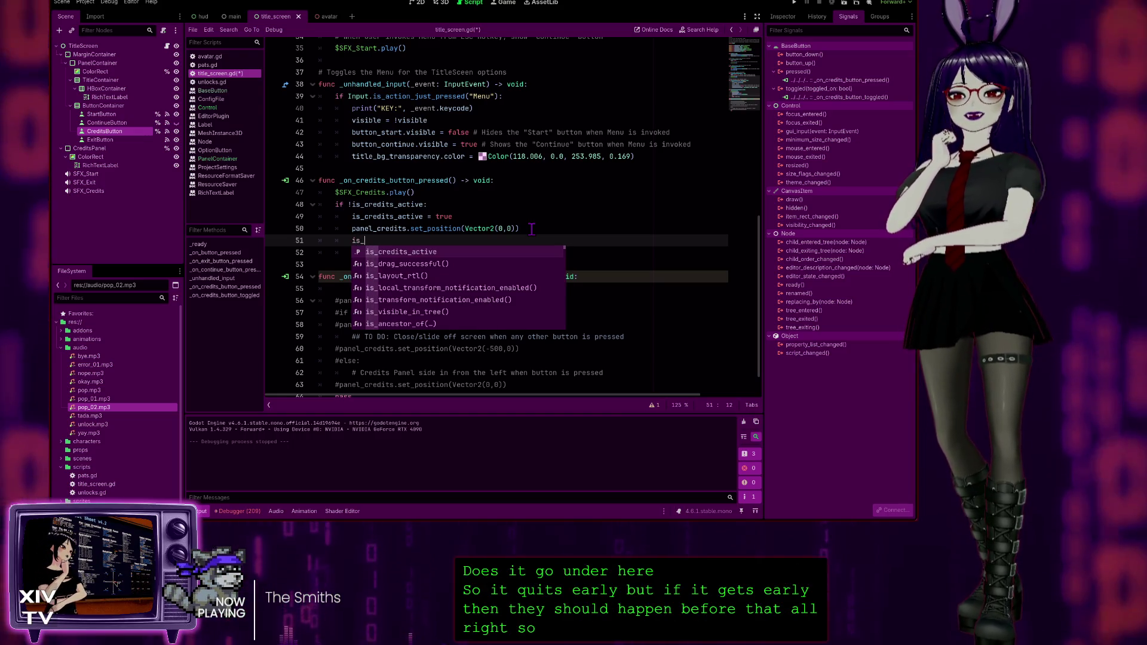
{"action": "type", "text": "cre"}
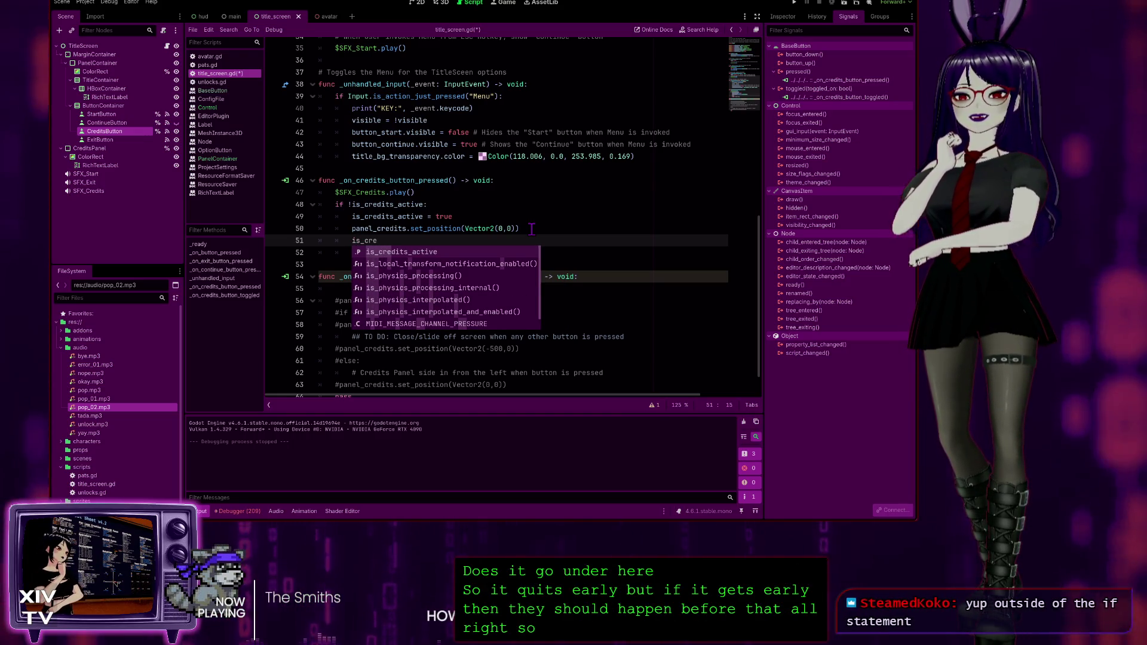
{"action": "key", "text": "Return"}
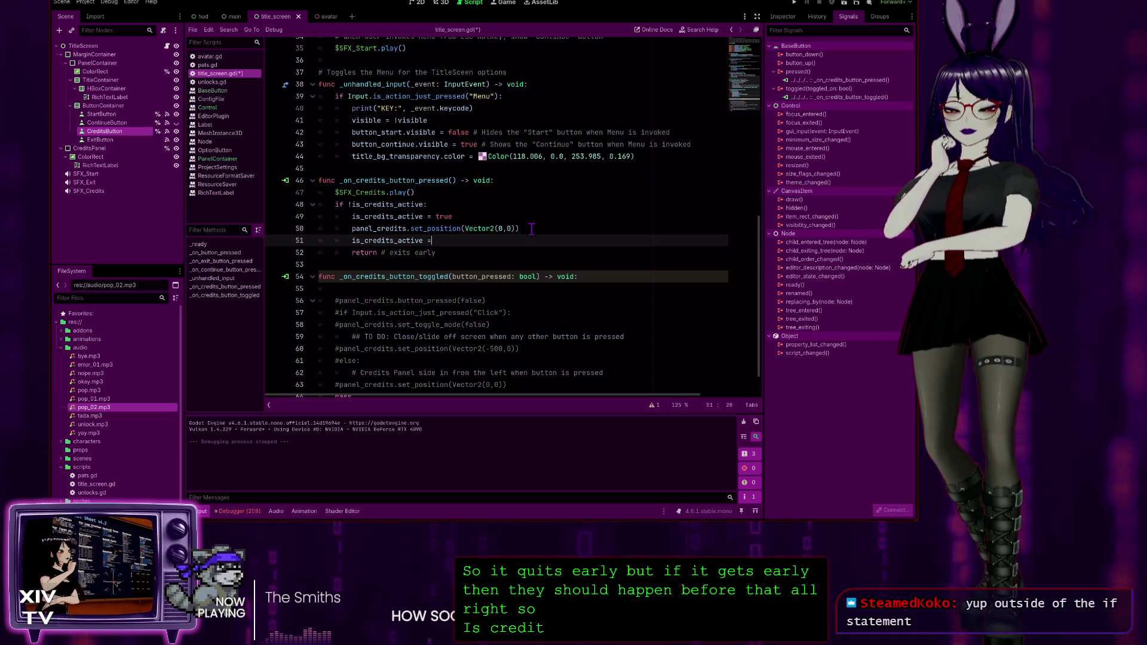
{"action": "type", "text": "false"}
Move the is_credits_active = false line after the early return, outdented out of the if block
{"action": "left_click", "coordinate": [561, 217]}
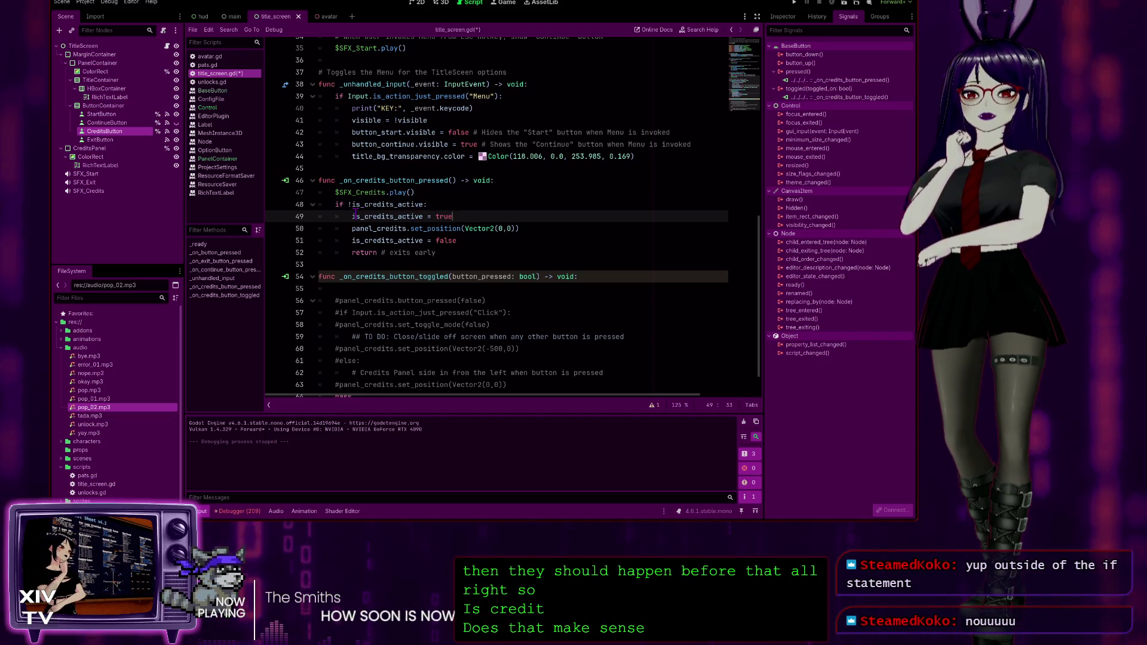
{"action": "left_click", "coordinate": [457, 240]}
{"action": "left_click_drag", "start_coordinate": [457, 240], "coordinate": [321, 241]}
{"action": "key", "text": "BackSpace"}
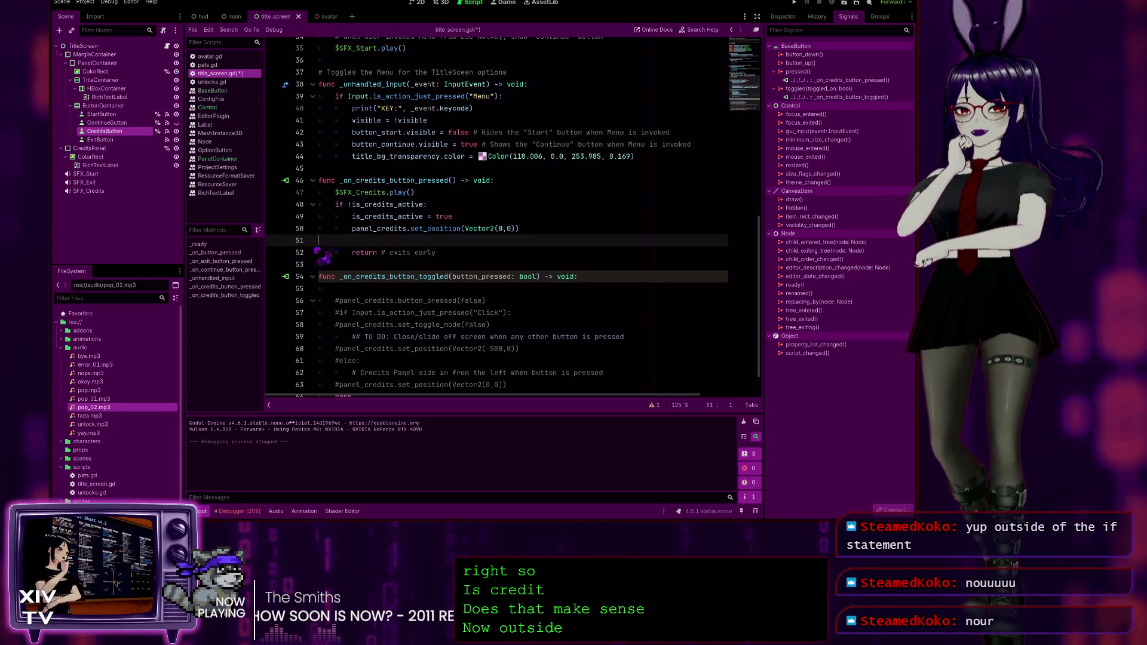
{"action": "key", "text": "BackSpace"}
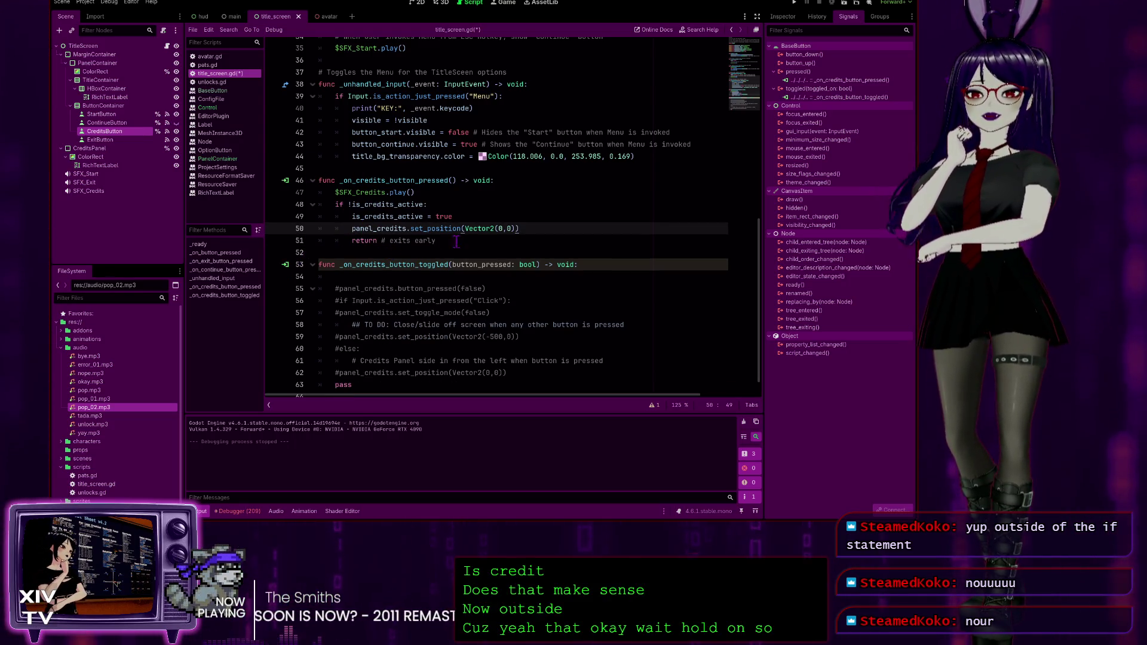
{"action": "left_click", "coordinate": [442, 240]}
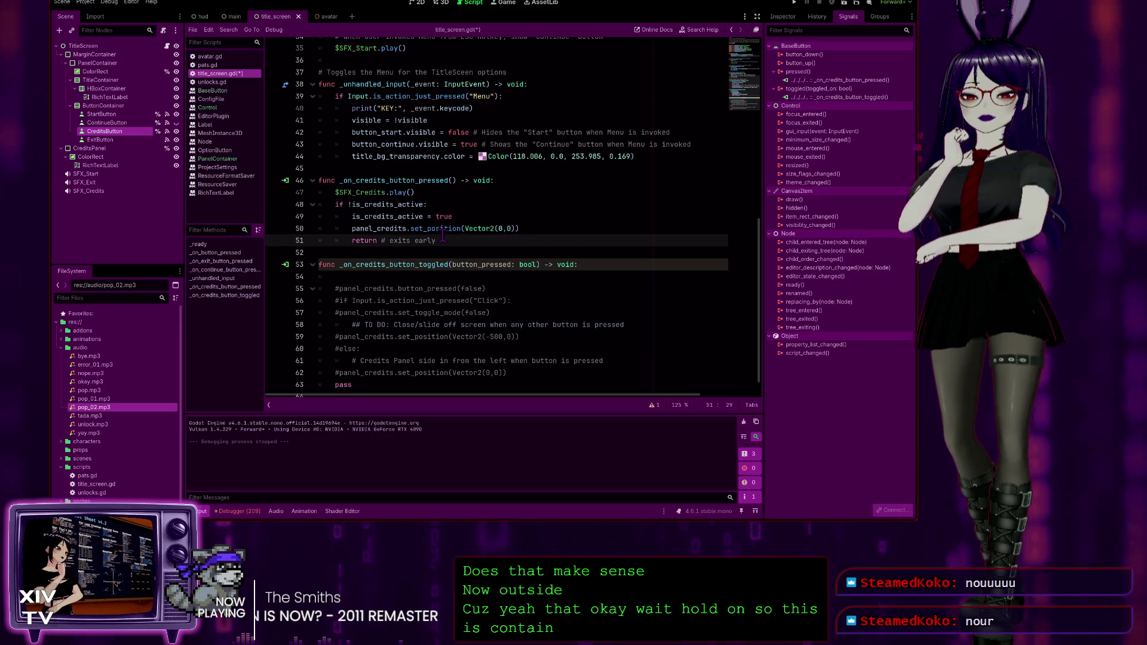
{"action": "key", "text": "Return"}
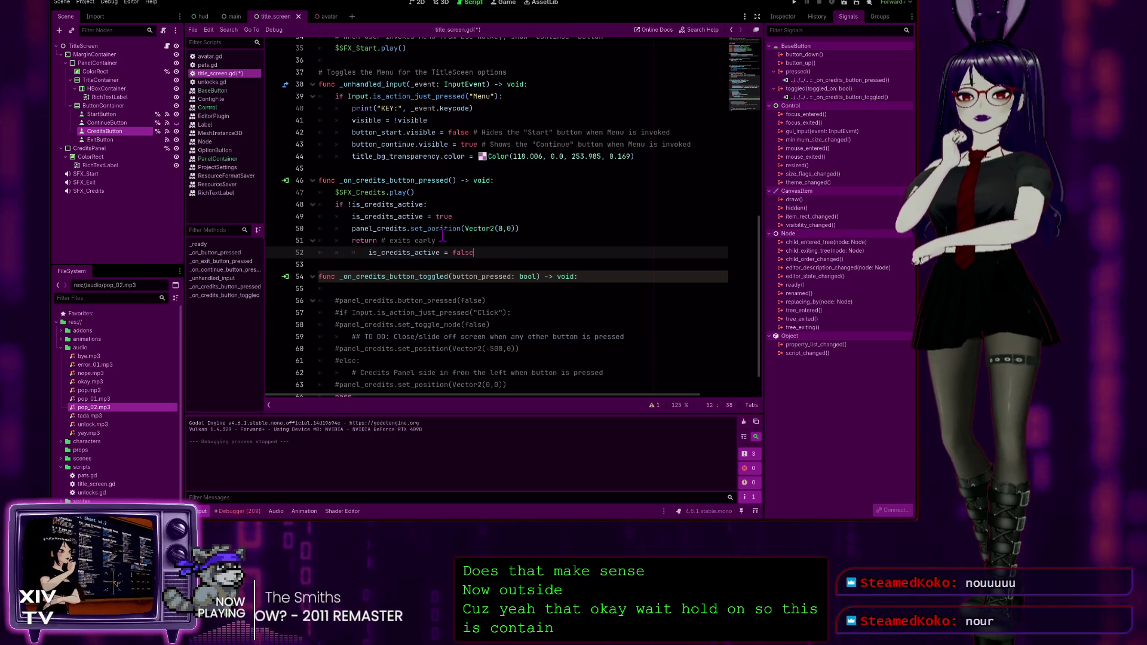
{"action": "left_click", "coordinate": [368, 252]}
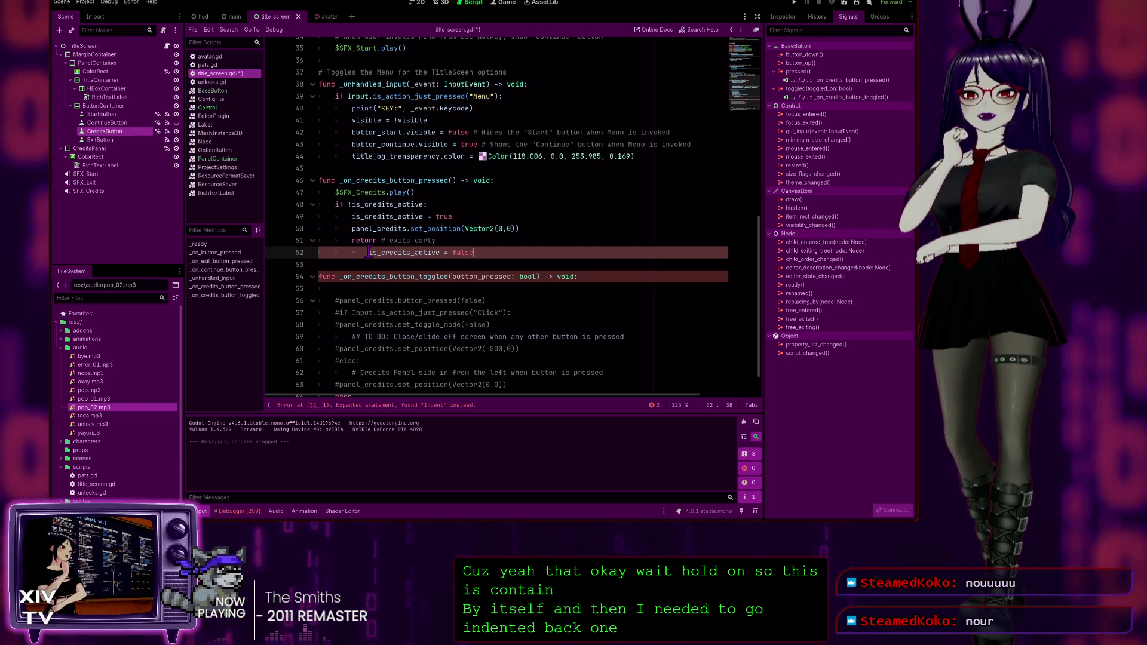
{"action": "key", "text": "BackSpace"}
{"action": "key", "text": "BackSpace"}
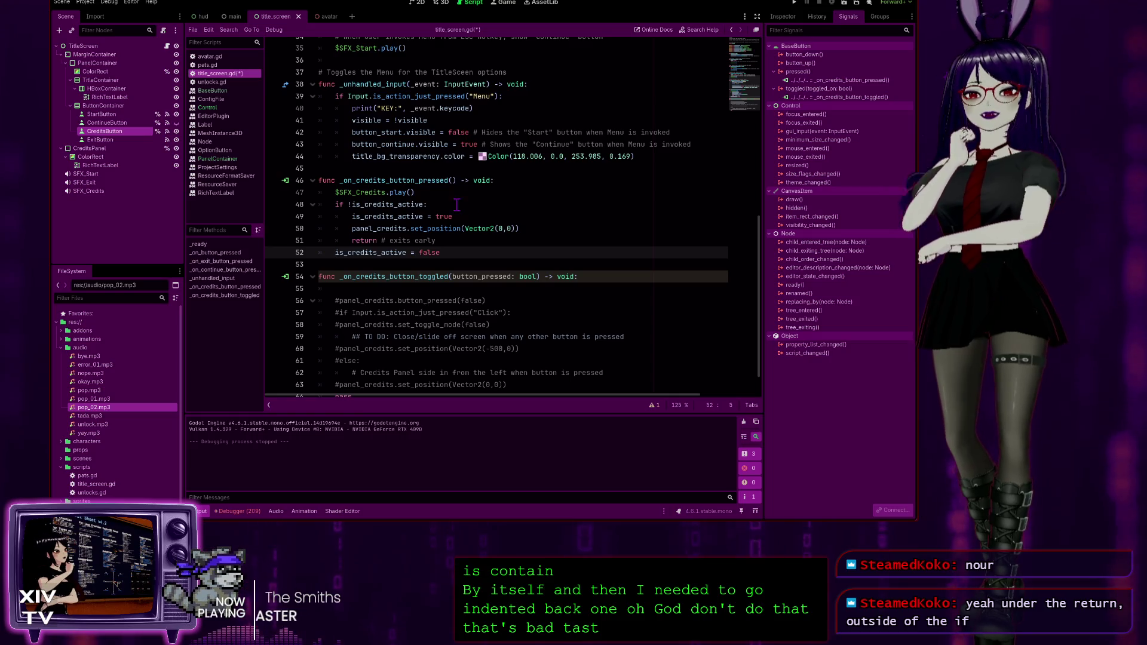
Check the if block on lines 48–51 and run the project to test the credits panel
{"action": "mouse_move", "coordinate": [457, 240]}
{"action": "left_mouse_down"}
{"action": "mouse_move", "coordinate": [286, 228]}
{"action": "mouse_move", "coordinate": [257, 200]}
{"action": "left_mouse_up"}
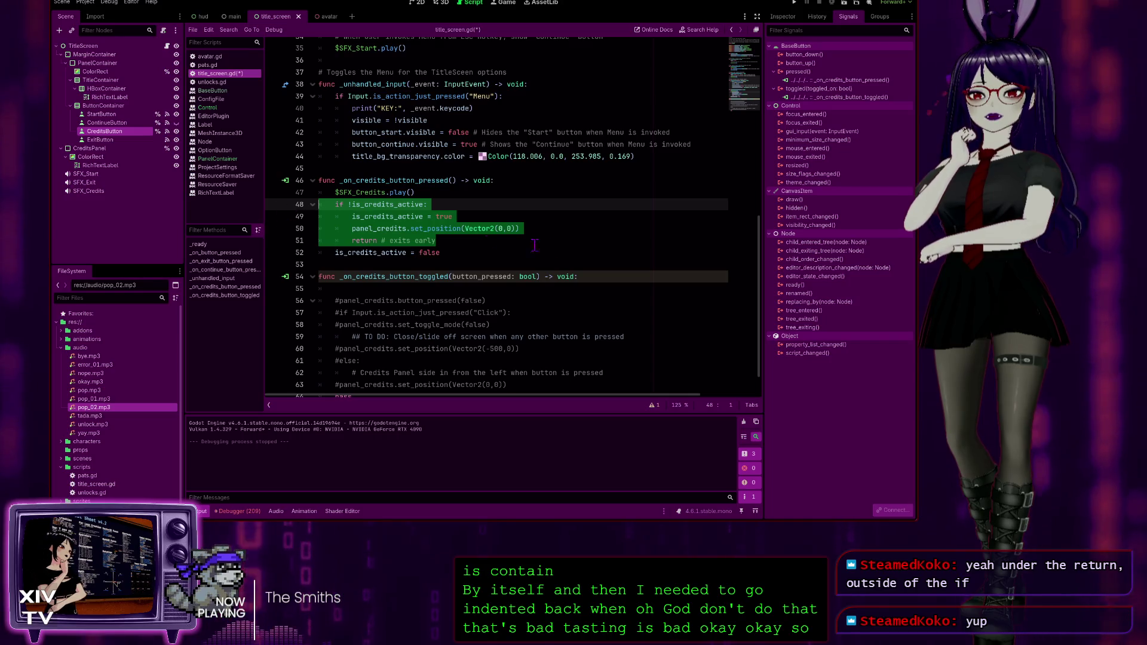
{"action": "key", "text": "Right"}
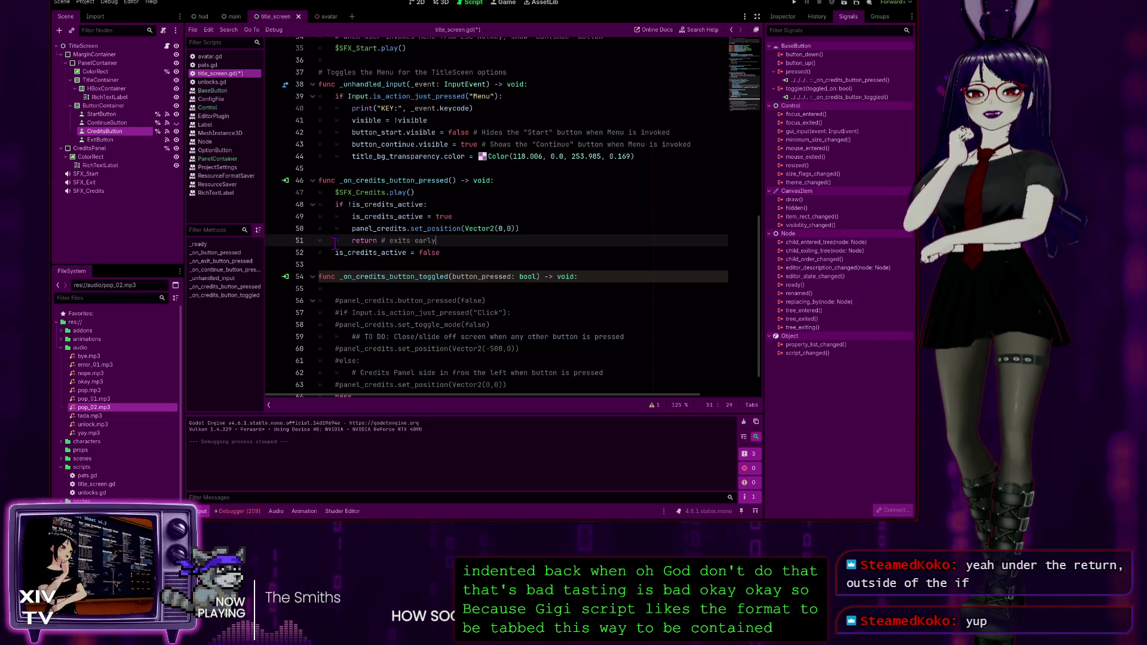
{"action": "left_click", "coordinate": [444, 253]}
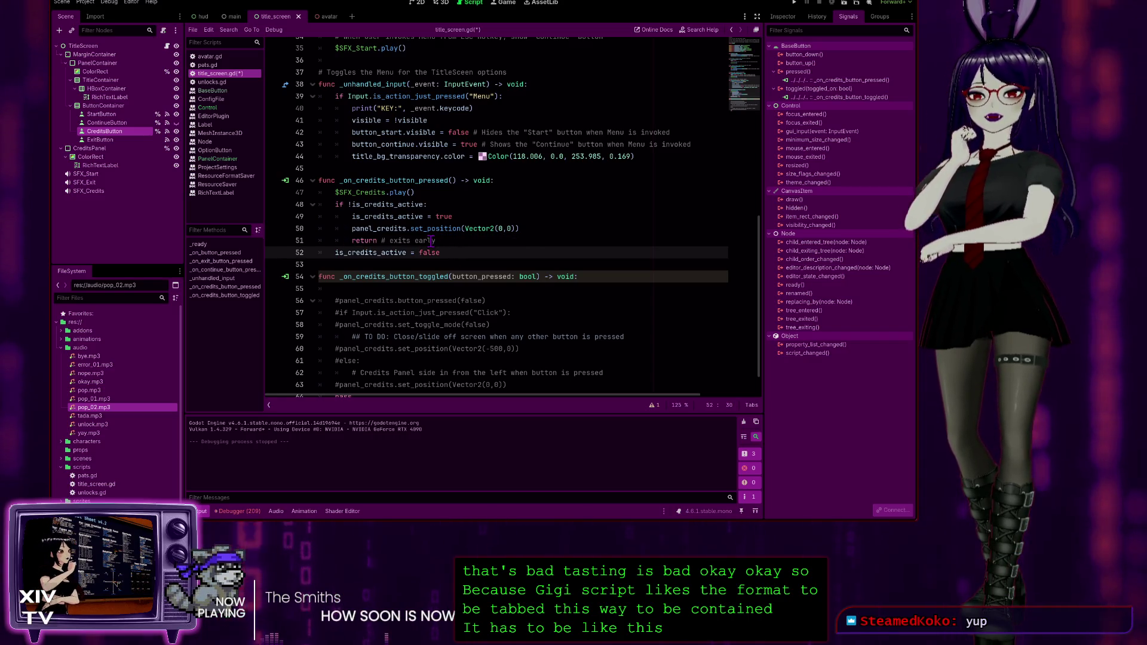
{"action": "left_click_drag", "start_coordinate": [436, 241], "coordinate": [344, 217]}
{"action": "left_click", "coordinate": [472, 252]}
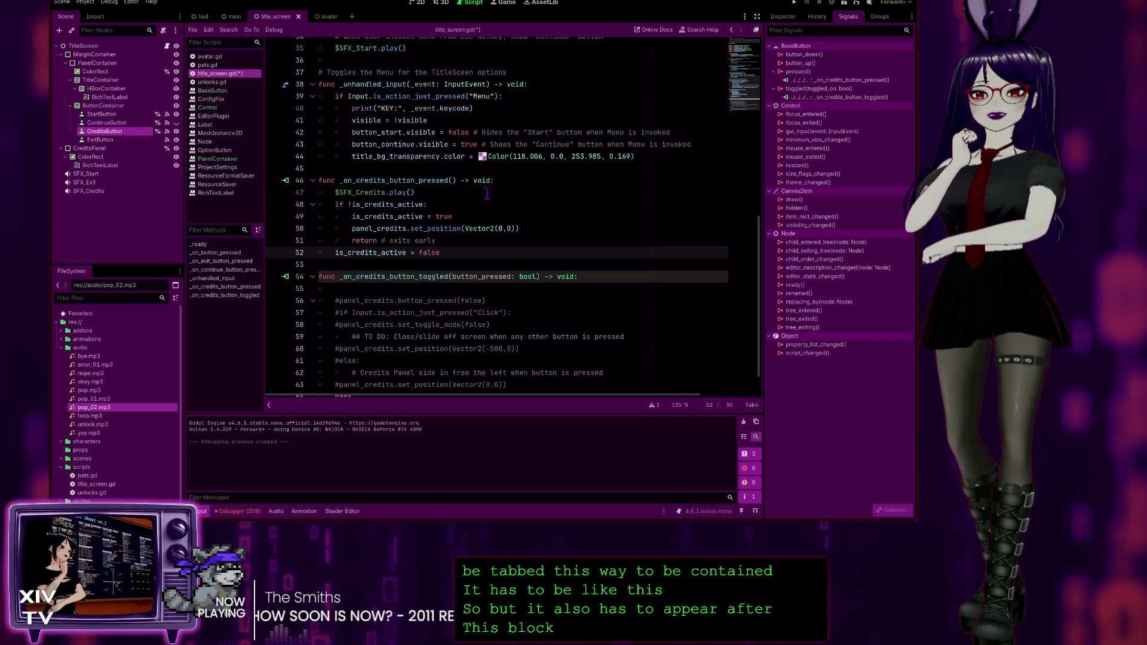
{"action": "key", "text": "F5"}
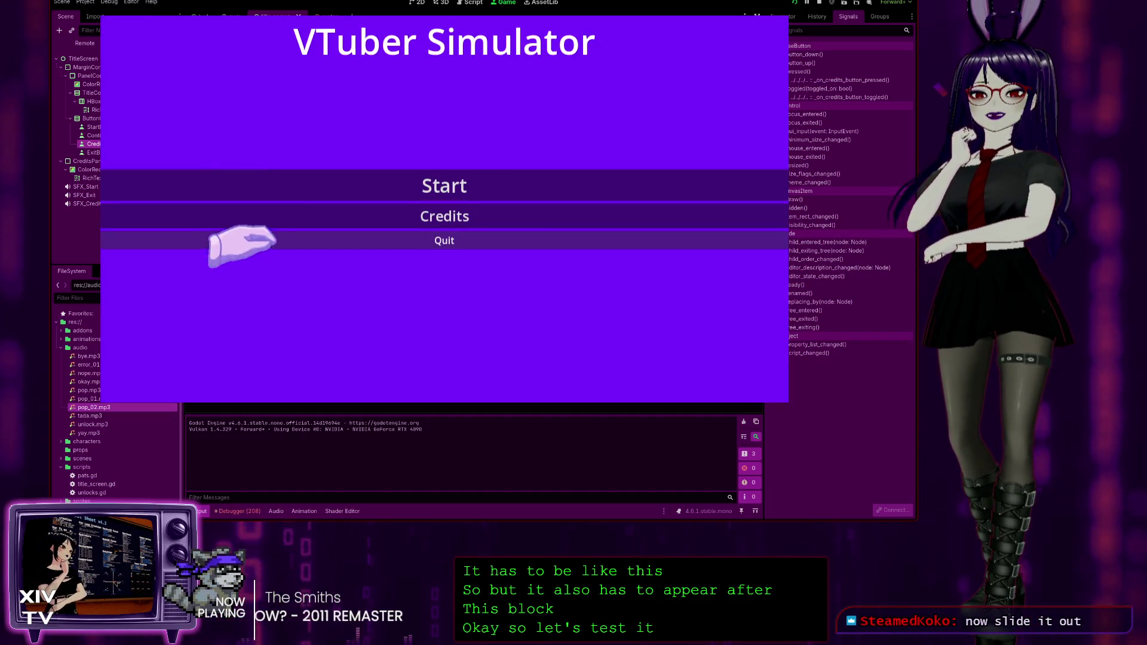
{"action": "left_click", "coordinate": [433, 215]}
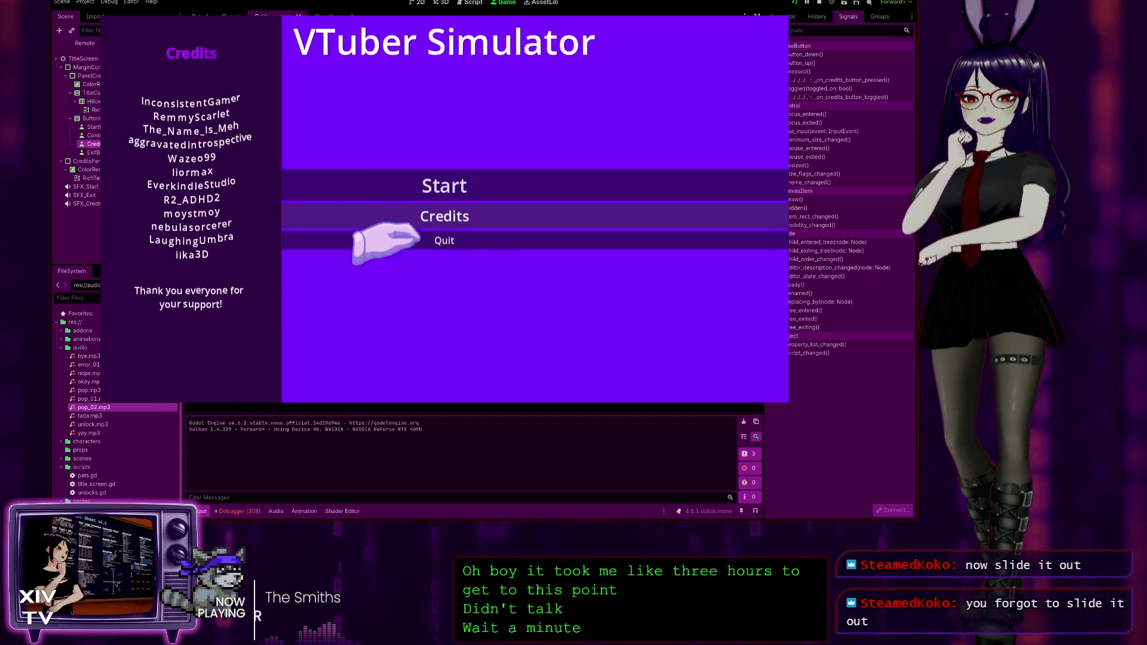
{"action": "left_click", "coordinate": [439, 240]}
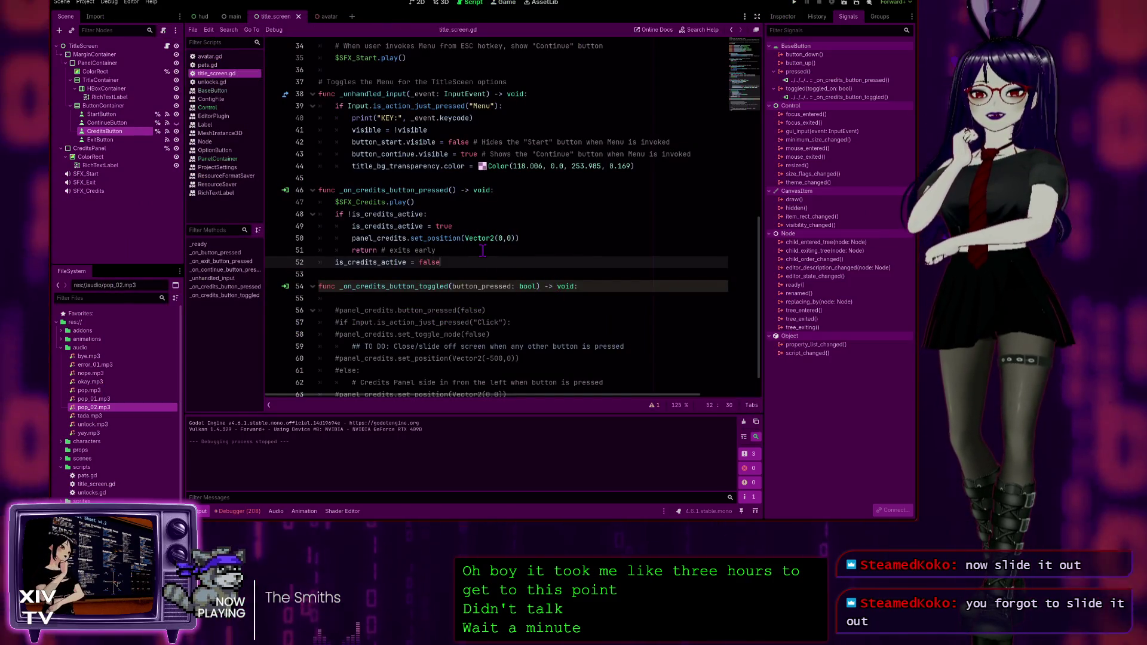
{"action": "key", "text": "Return"}
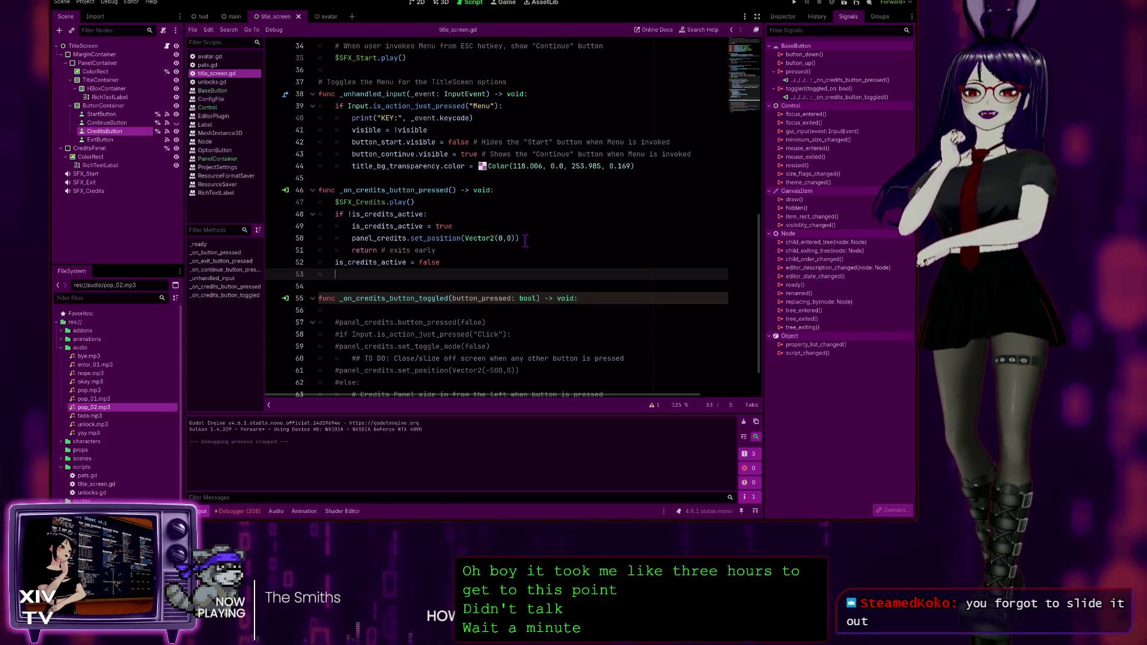
Paste the set_position call onto line 53 with Vector2(-500,0), then run the game
{"action": "left_click_drag", "start_coordinate": [521, 238], "coordinate": [421, 238]}
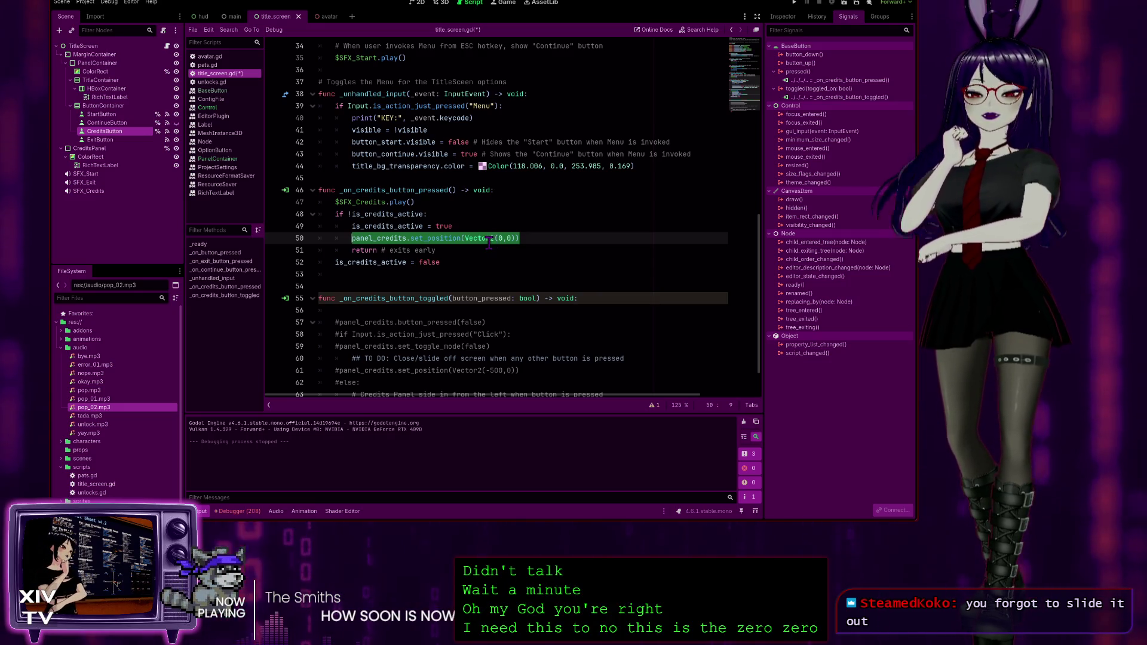
{"action": "left_click", "coordinate": [359, 274]}
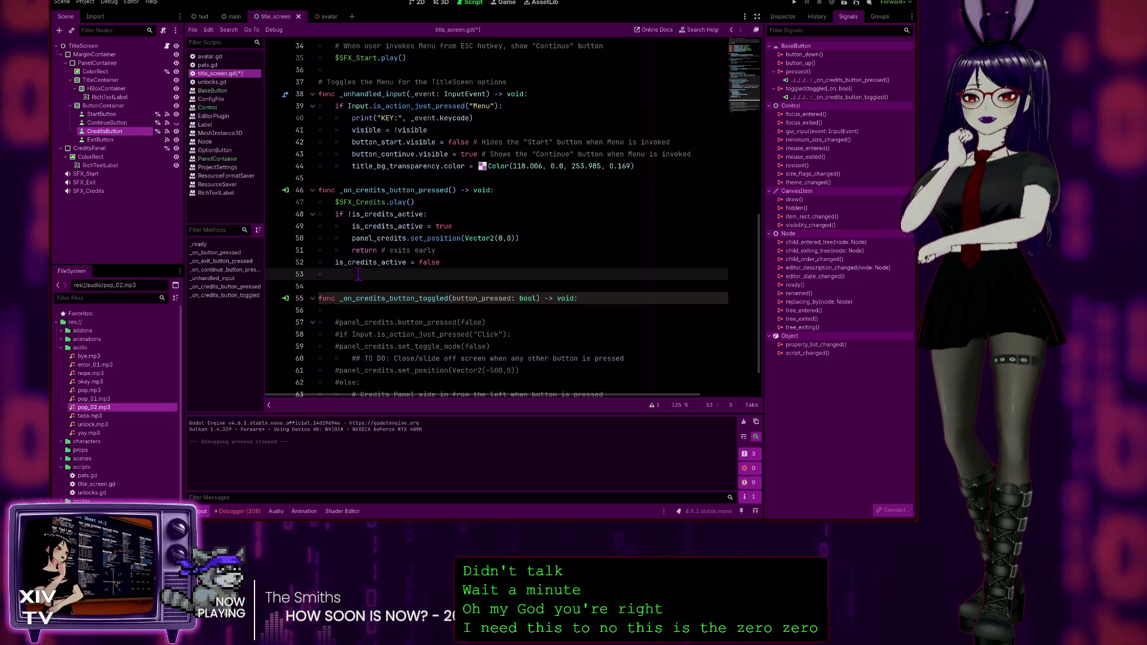
{"action": "type", "text": "panel_credits.set_position(Vector2(0,0))"}
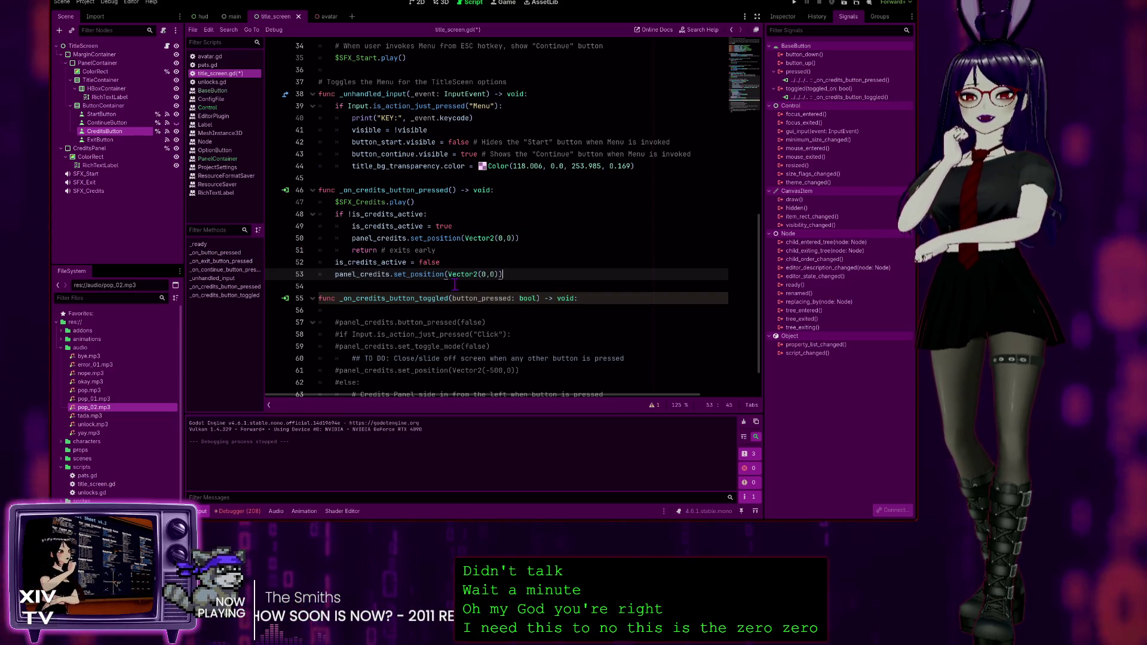
{"action": "left_click", "coordinate": [482, 275]}
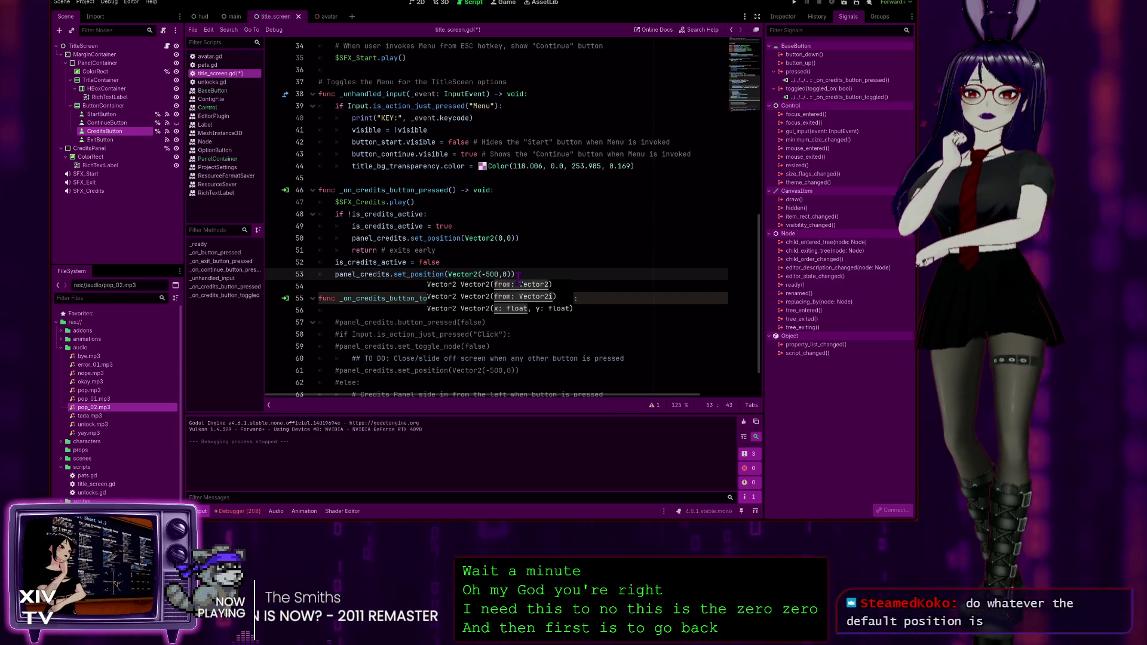
{"action": "key", "text": "F5"}
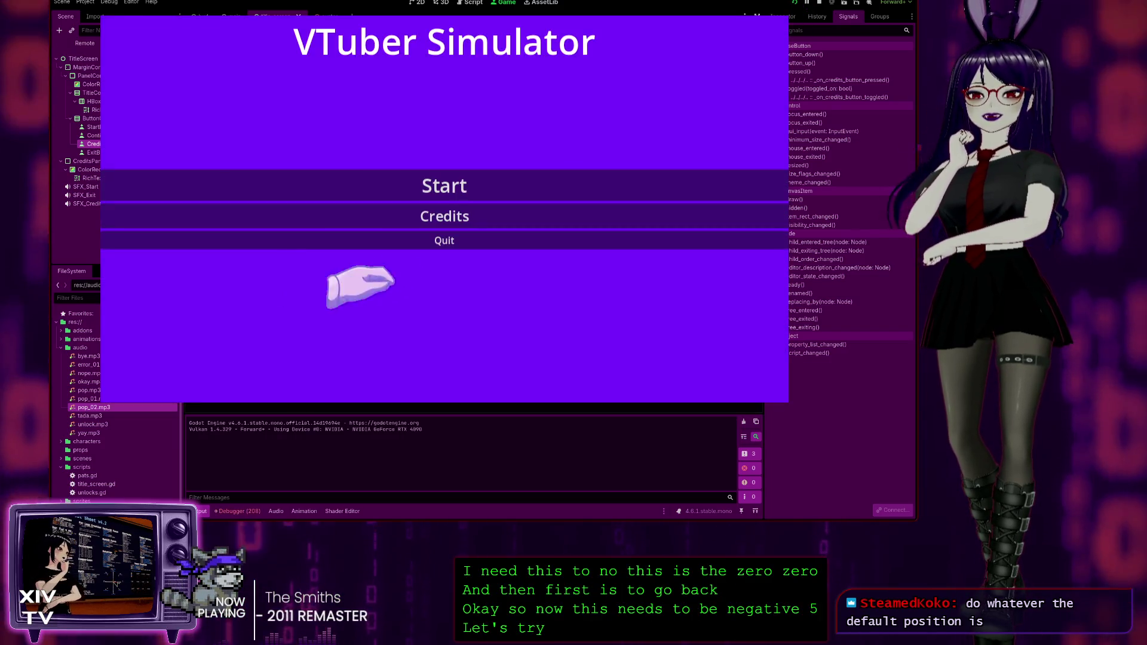
Toggle the credits panel open and closed repeatedly on the title screen
{"action": "left_click", "coordinate": [436, 211]}
{"action": "left_click", "coordinate": [436, 211]}
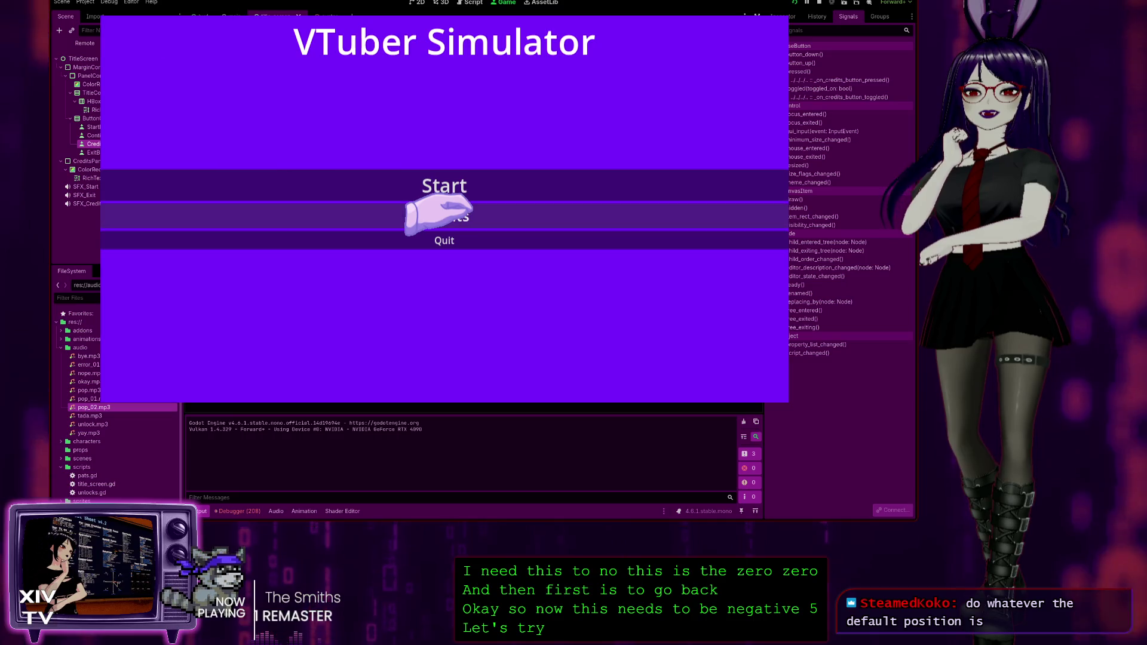
{"action": "left_click", "coordinate": [439, 210]}
{"action": "left_click", "coordinate": [440, 210]}
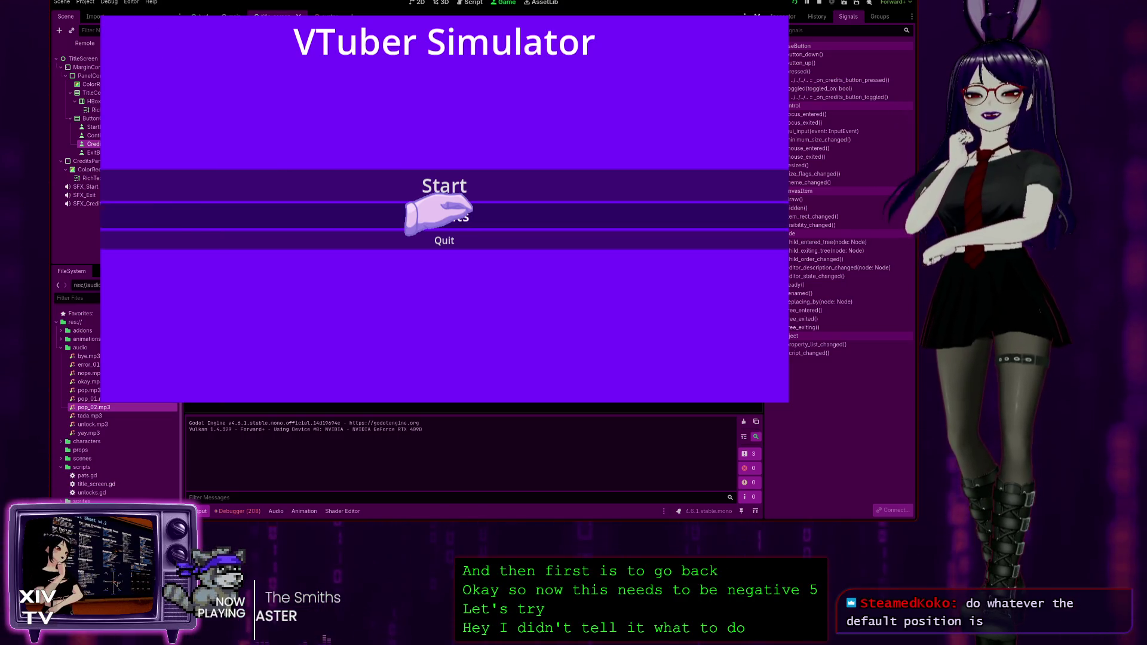
{"action": "left_click", "coordinate": [440, 211]}
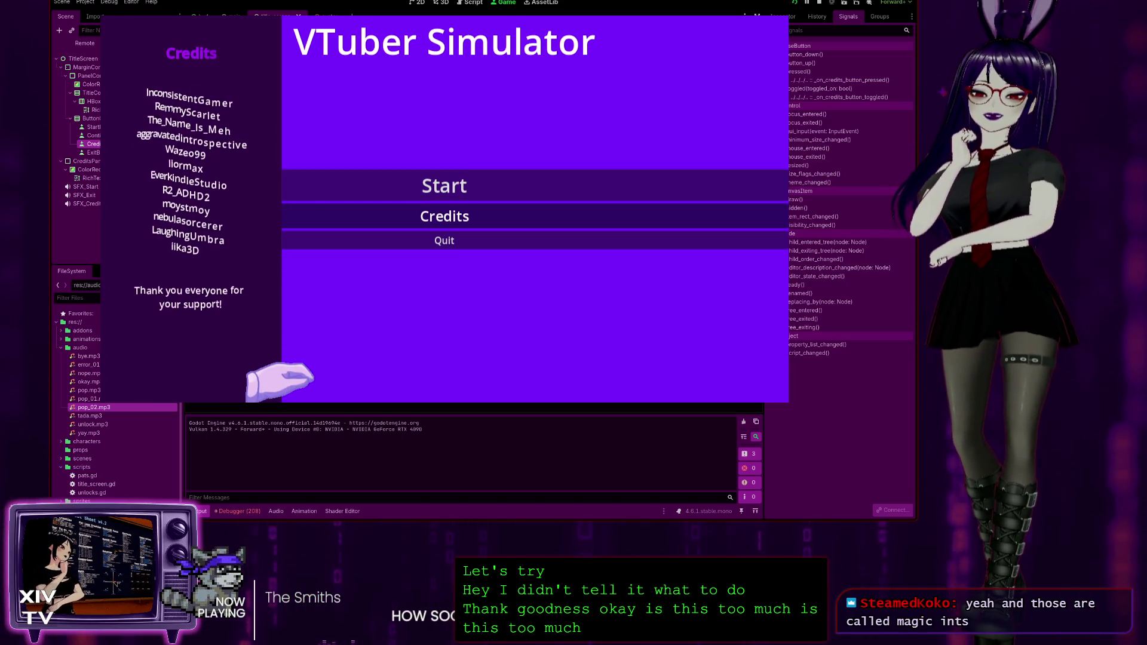
{"action": "left_click", "coordinate": [445, 216]}
{"action": "left_click", "coordinate": [446, 213]}
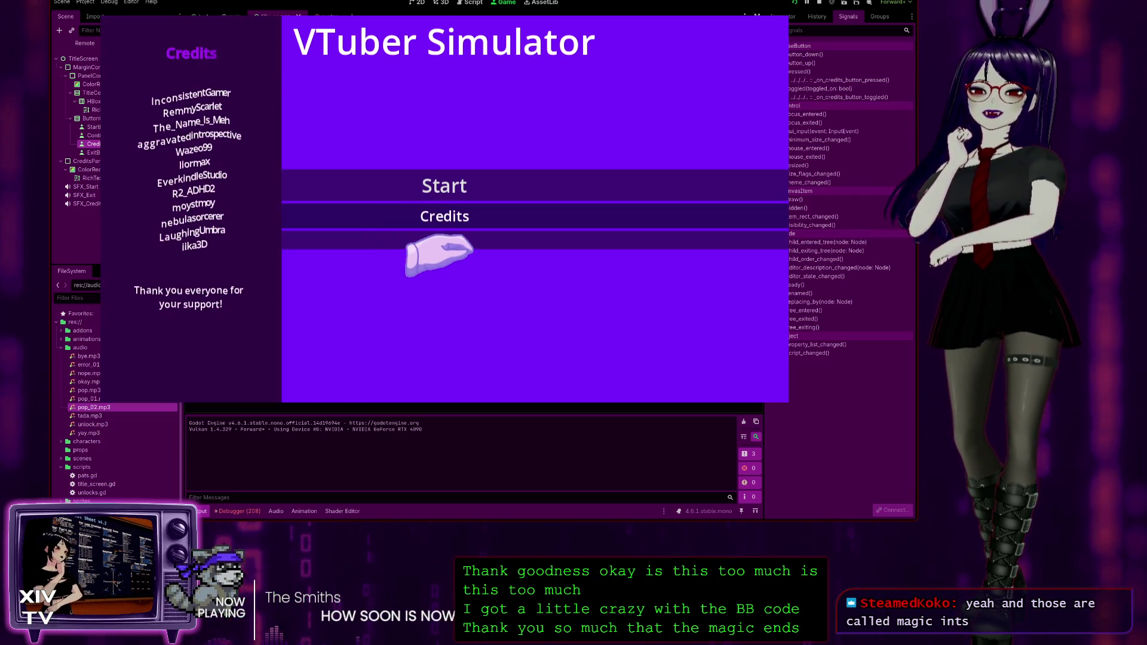
Start the game and pat the character's head to raise the count
{"action": "left_click", "coordinate": [449, 185]}
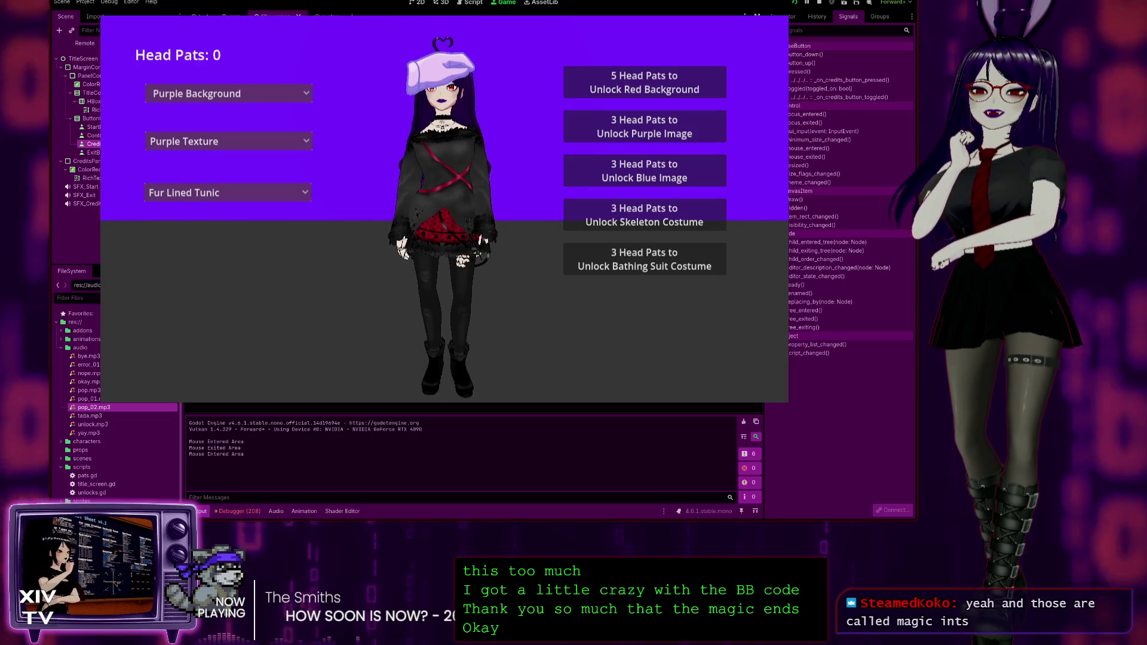
{"action": "left_click", "coordinate": [436, 67]}
{"action": "left_click", "coordinate": [436, 66]}
{"action": "left_click", "coordinate": [435, 63]}
{"action": "left_click", "coordinate": [435, 61]}
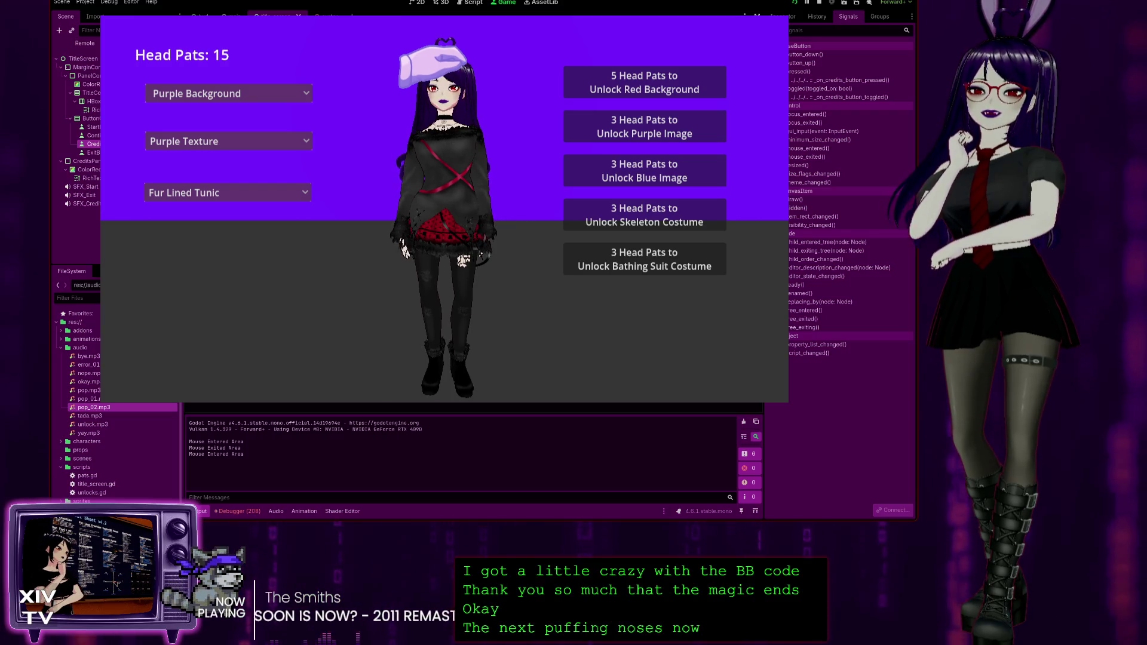
{"action": "left_click", "coordinate": [433, 63]}
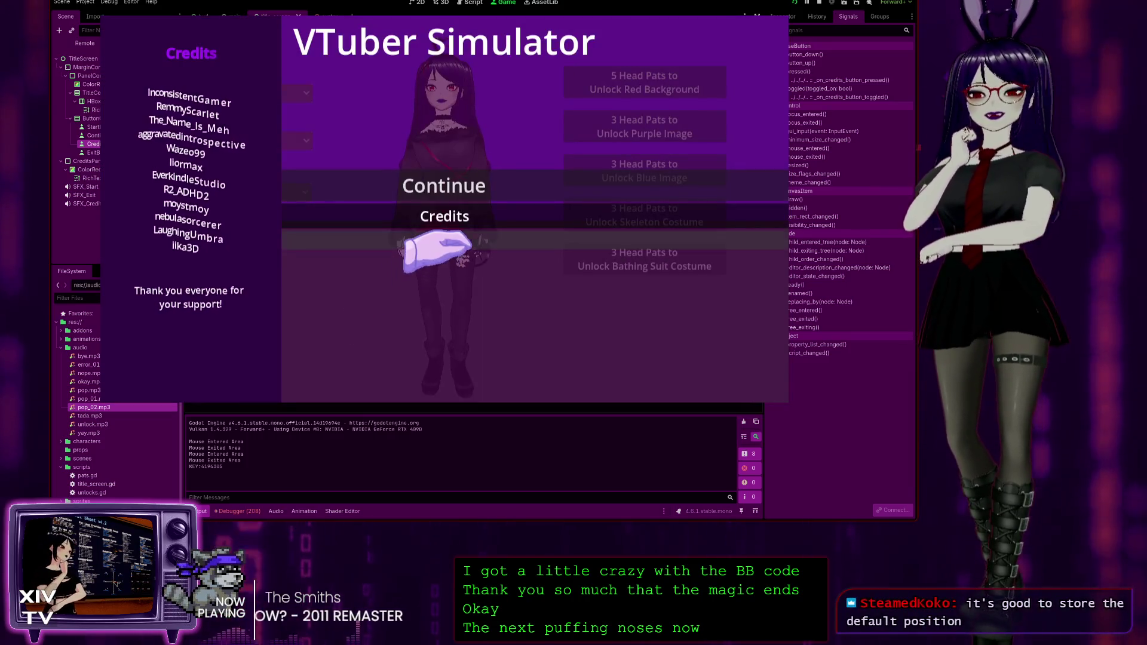
Close the menu's credits panel, bring the menu back with Esc, retoggle Credits, then stop the game
{"action": "left_click", "coordinate": [440, 218]}
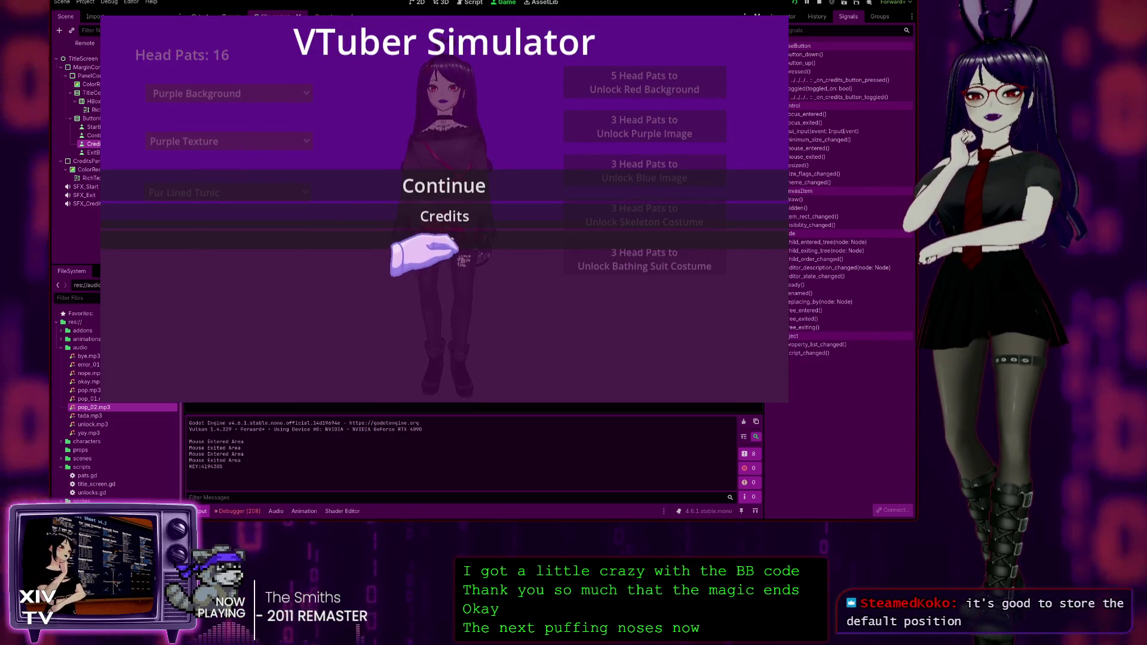
{"action": "left_click", "coordinate": [412, 186]}
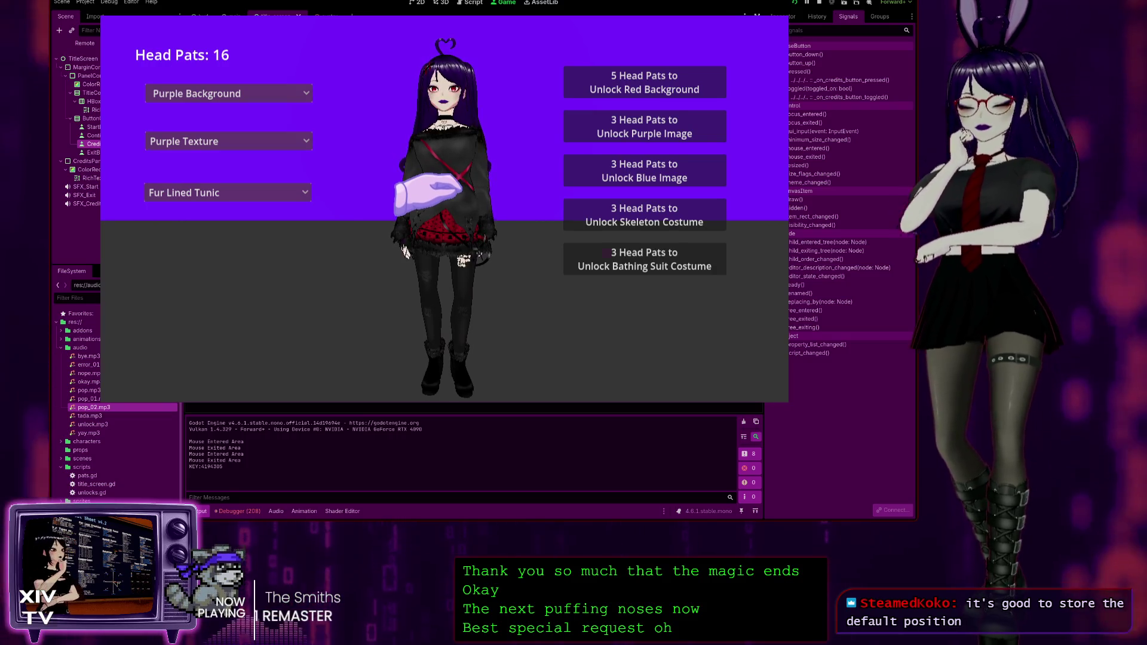
{"action": "key", "text": "Escape"}
{"action": "left_click", "coordinate": [439, 217]}
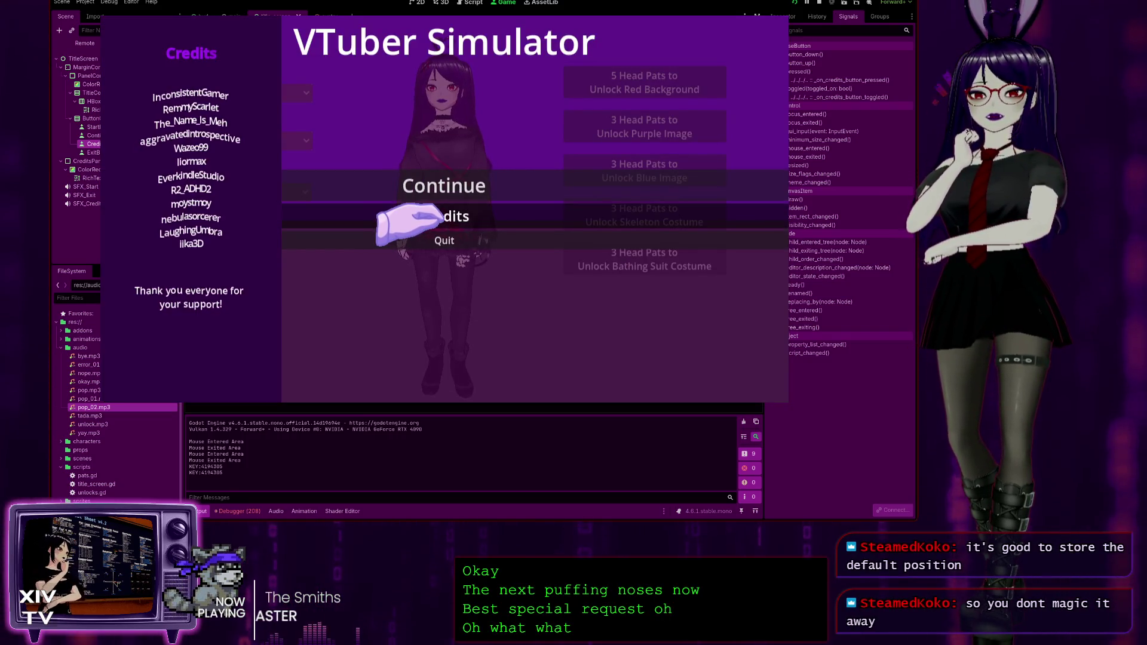
{"action": "left_click", "coordinate": [440, 217]}
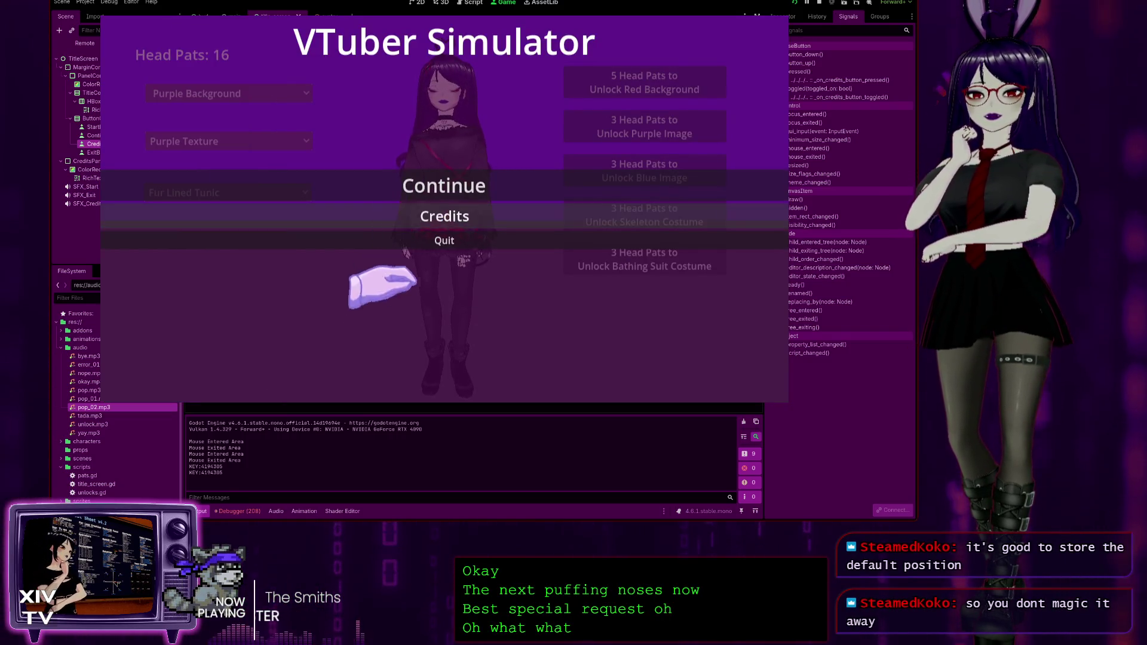
{"action": "left_click", "coordinate": [441, 240]}
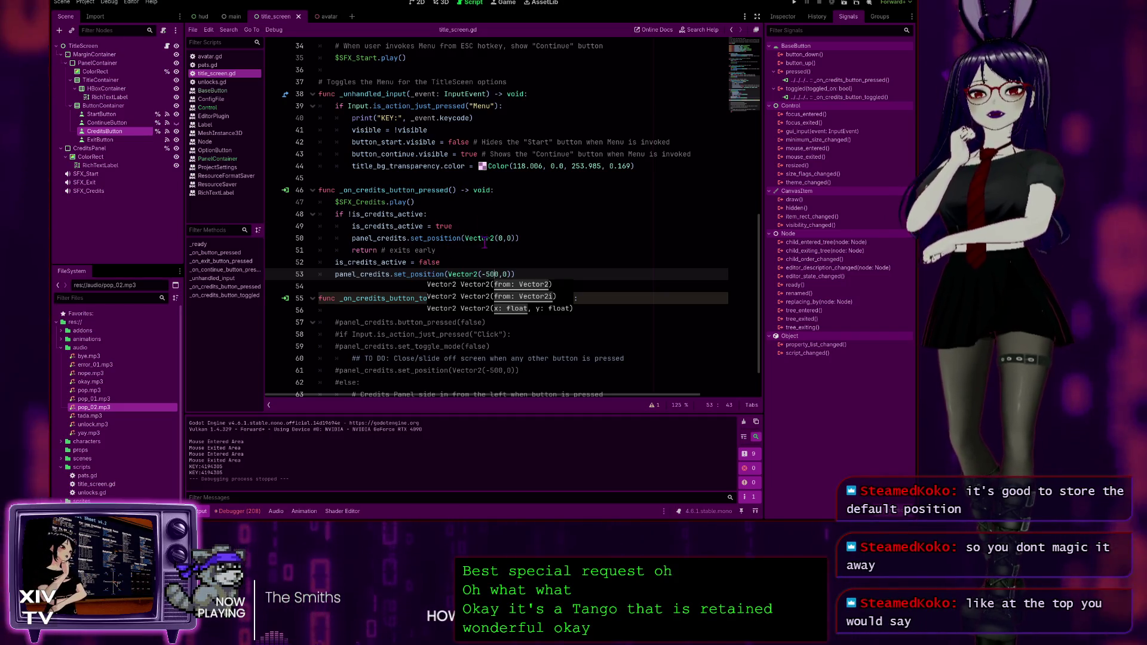
{"action": "left_click", "coordinate": [519, 238]}
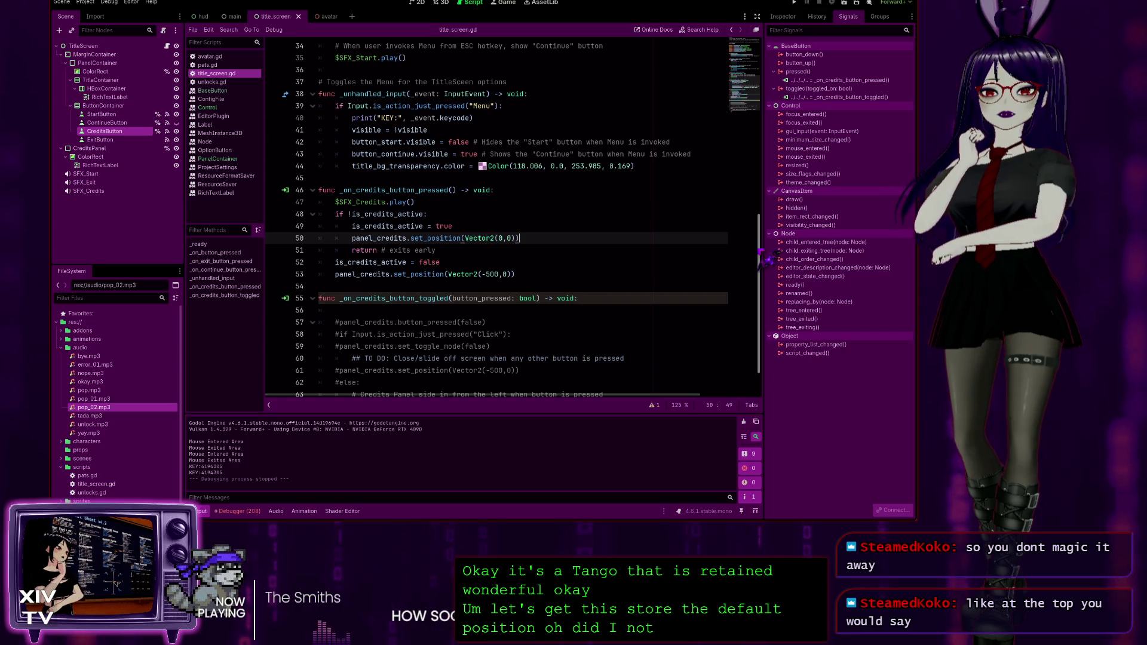
{"action": "mouse_move", "coordinate": [765, 251]}
{"action": "left_mouse_down"}
{"action": "mouse_move", "coordinate": [759, 92]}
{"action": "mouse_move", "coordinate": [759, 130]}
{"action": "left_mouse_up"}
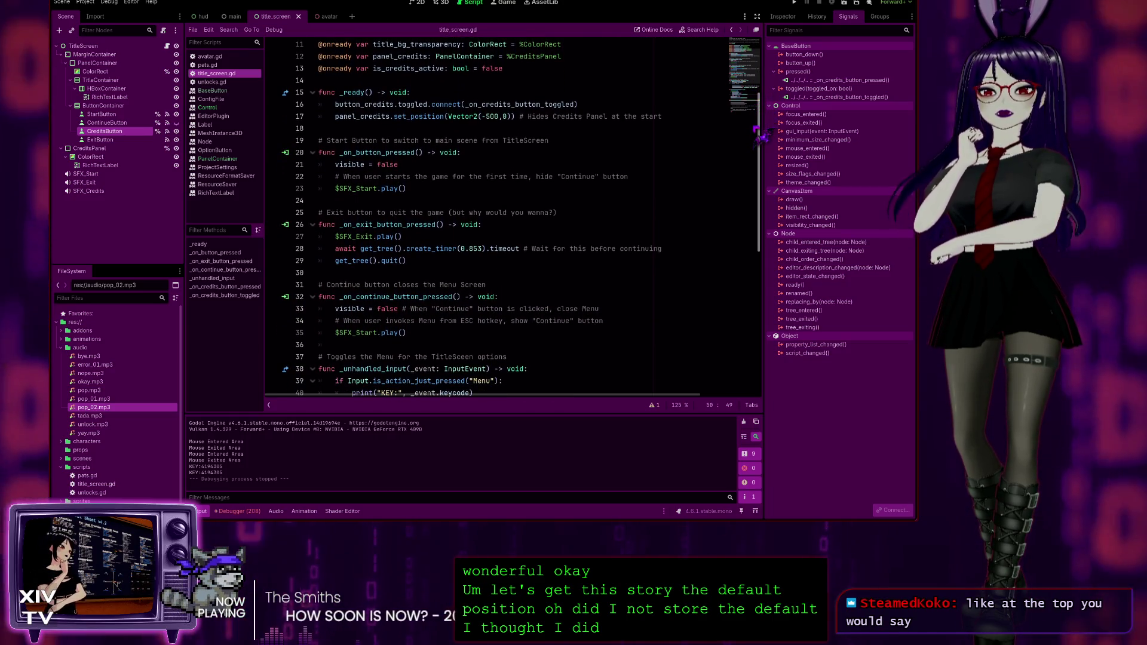
{"action": "left_click", "coordinate": [444, 117]}
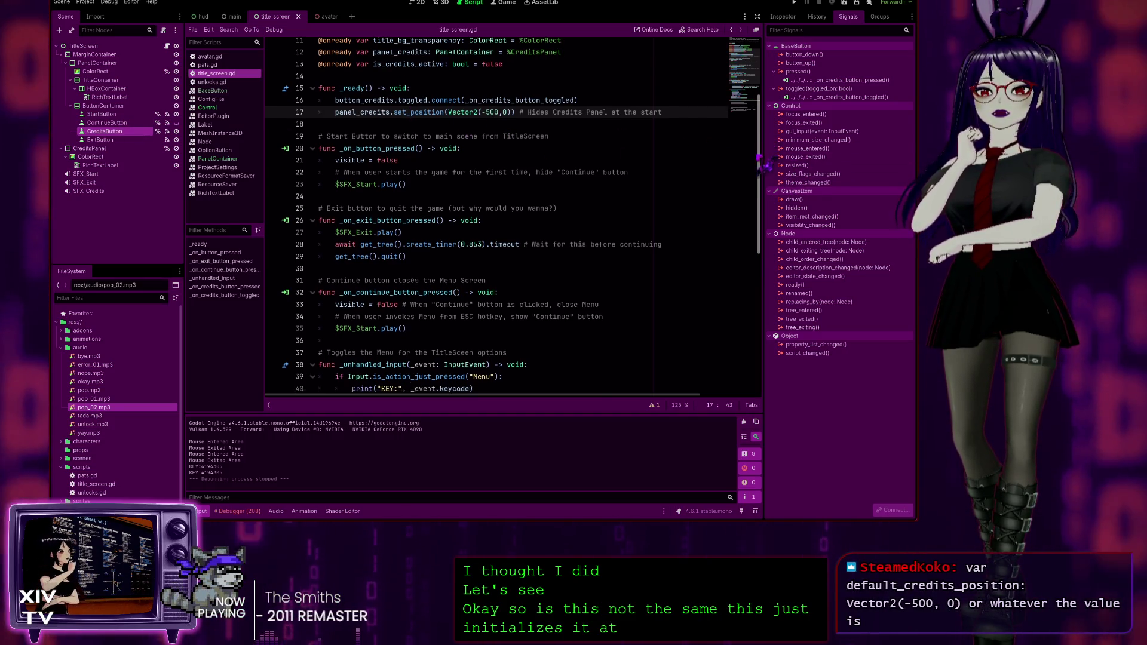
{"action": "scroll", "coordinate": [495, 115], "scroll_direction": "down", "scroll_amount": 7}
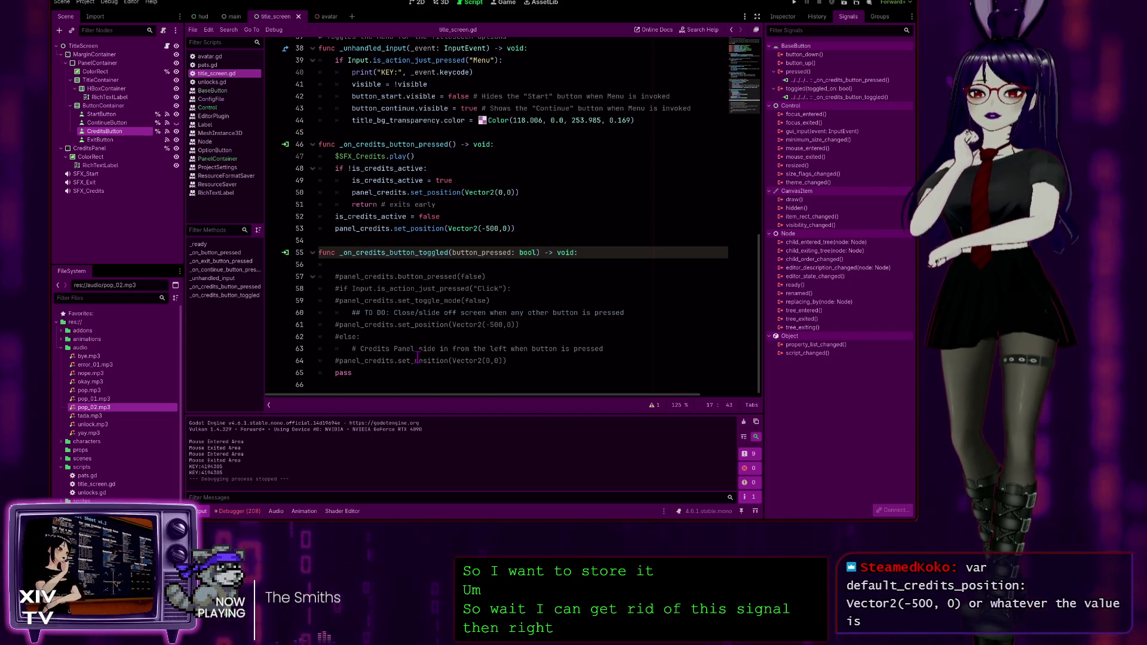
Delete commented-out lines 57–64 from _on_credits_button_toggled, leaving only pass
{"action": "mouse_move", "coordinate": [507, 361]}
{"action": "left_mouse_down"}
{"action": "mouse_move", "coordinate": [454, 358]}
{"action": "mouse_move", "coordinate": [319, 264]}
{"action": "left_mouse_up"}
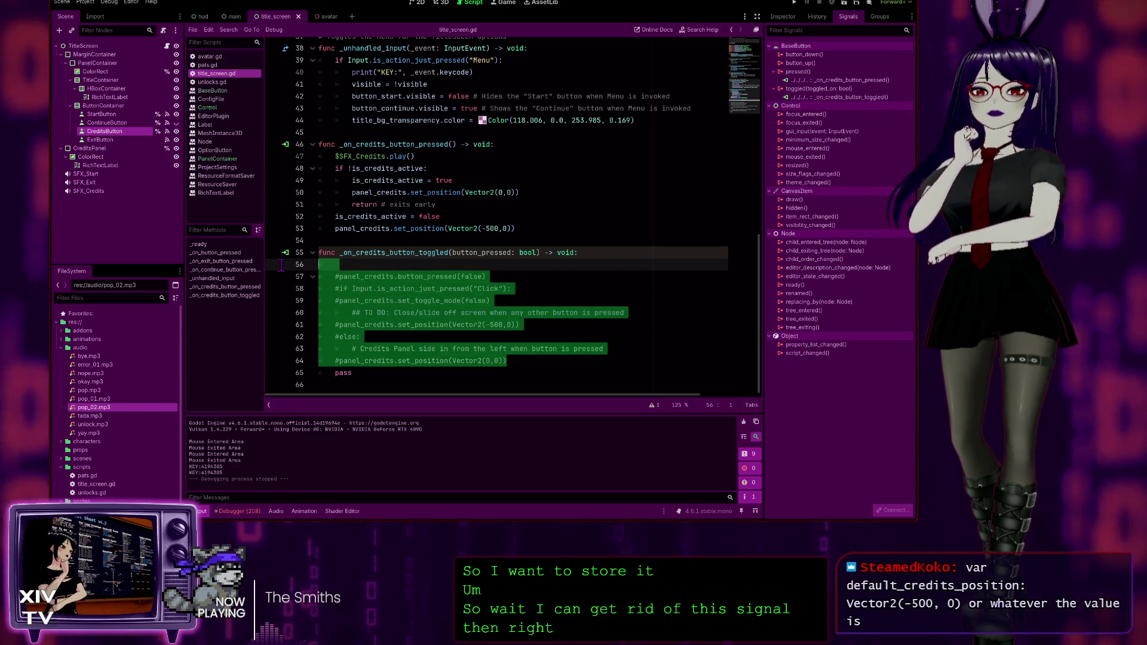
{"action": "key", "text": "BackSpace"}
{"action": "key", "text": "BackSpace"}
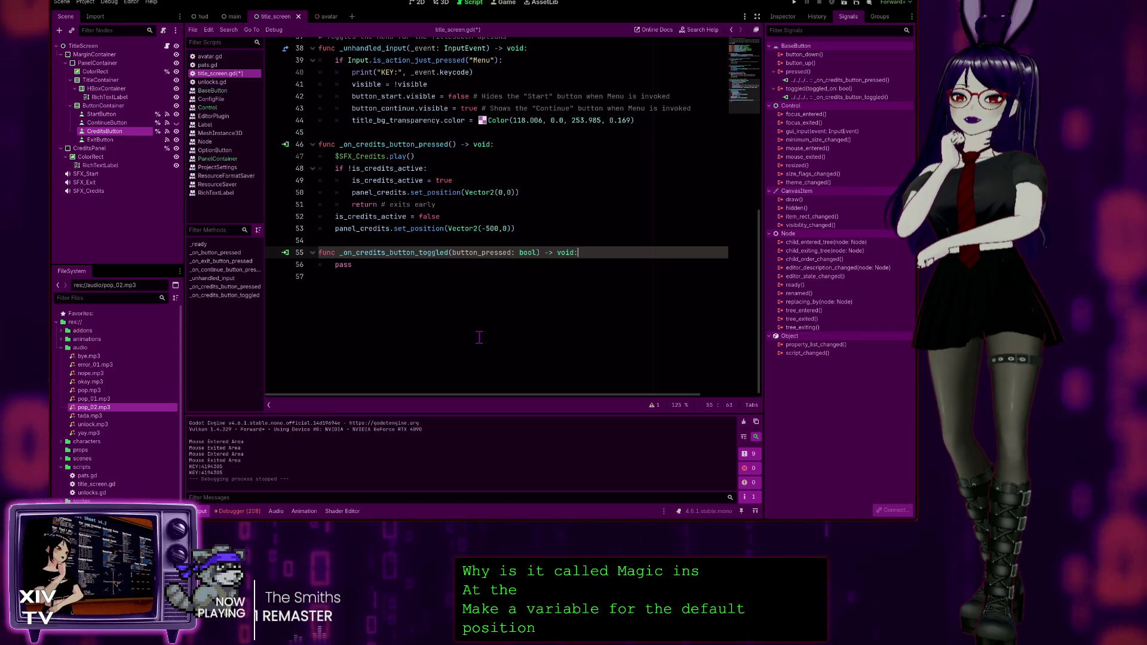
{"action": "left_click", "coordinate": [524, 229]}
{"action": "left_click_drag", "start_coordinate": [515, 230], "coordinate": [336, 229]}
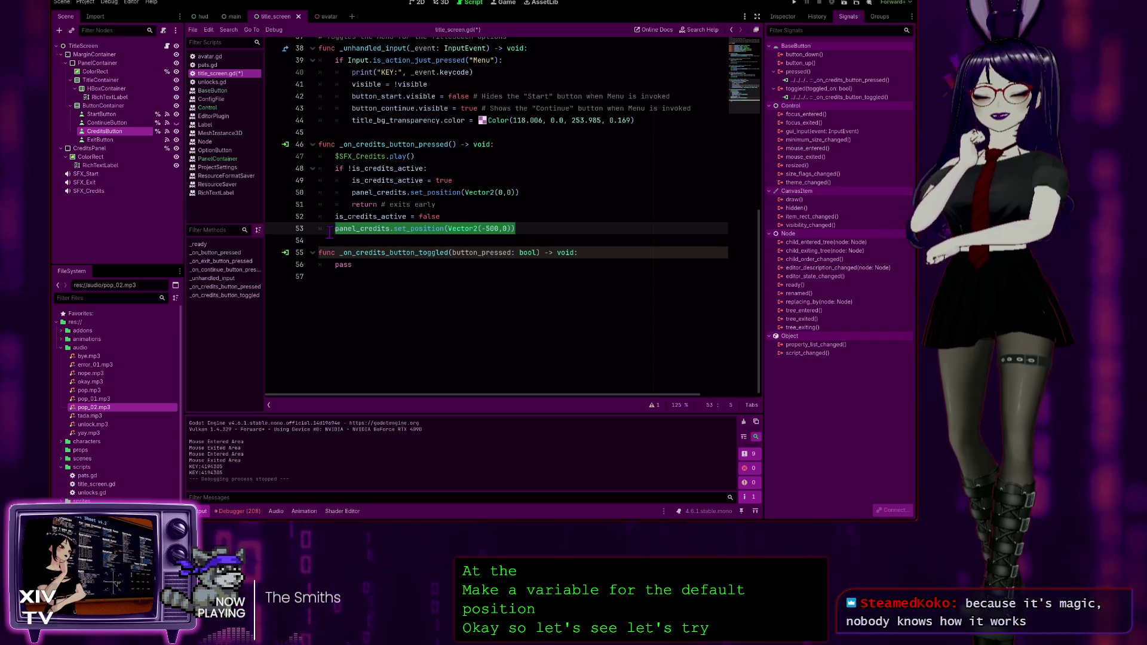
{"action": "left_click", "coordinate": [454, 216]}
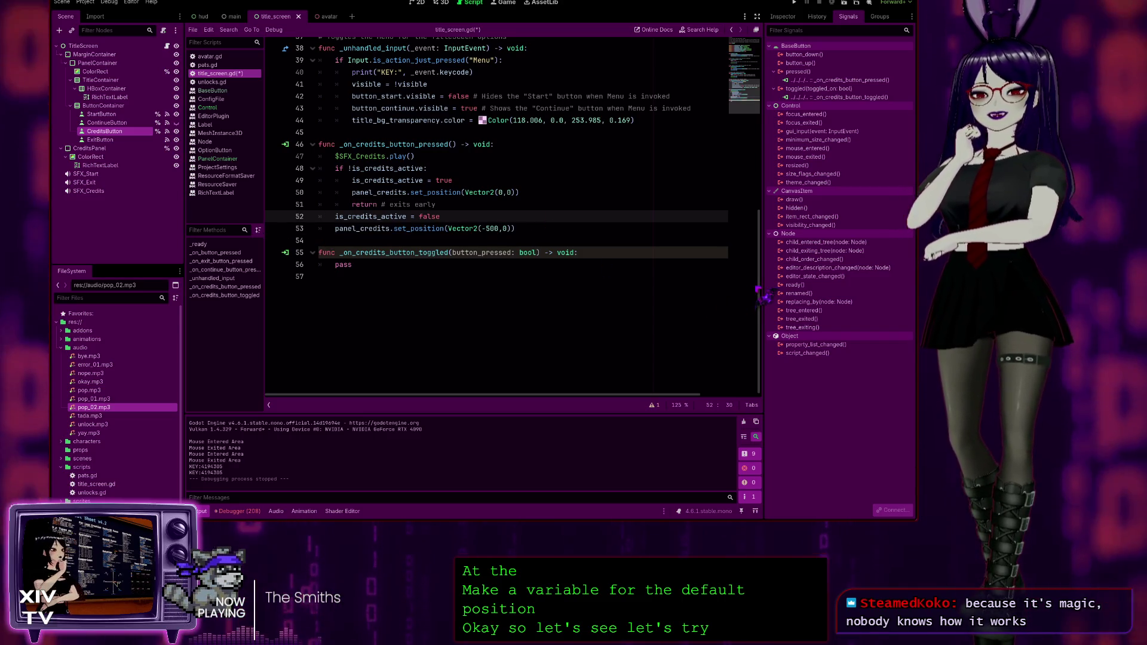
{"action": "scroll", "coordinate": [763, 294], "scroll_direction": "up", "scroll_amount": 3}
{"action": "left_click_drag", "start_coordinate": [766, 280], "coordinate": [754, 105]}
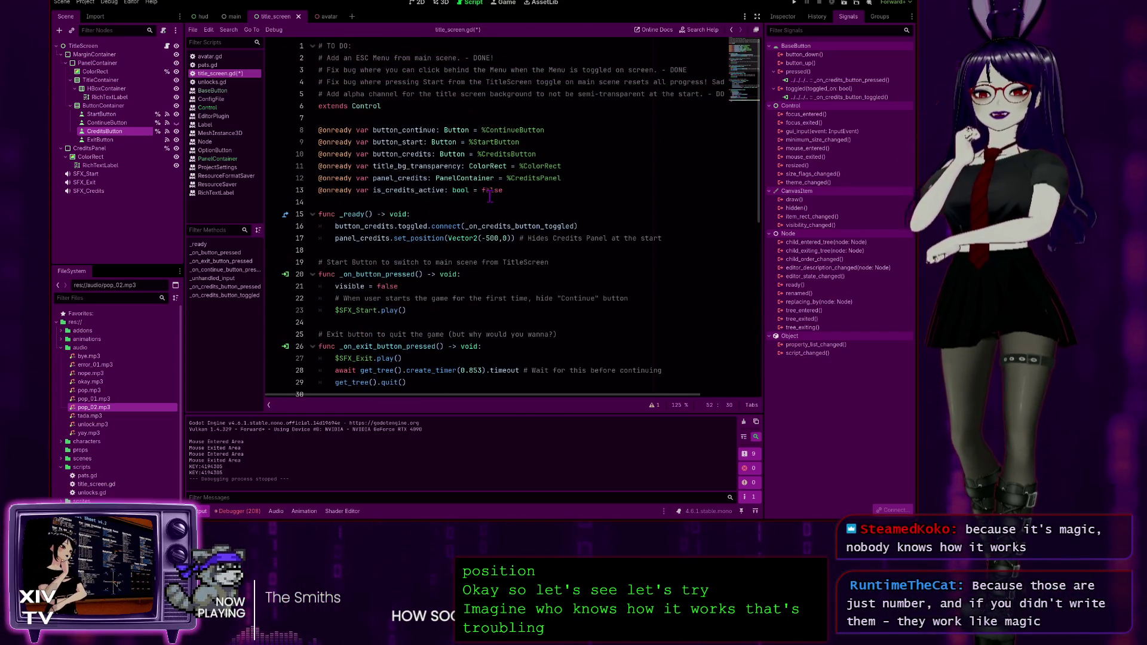
{"action": "left_click", "coordinate": [518, 192]}
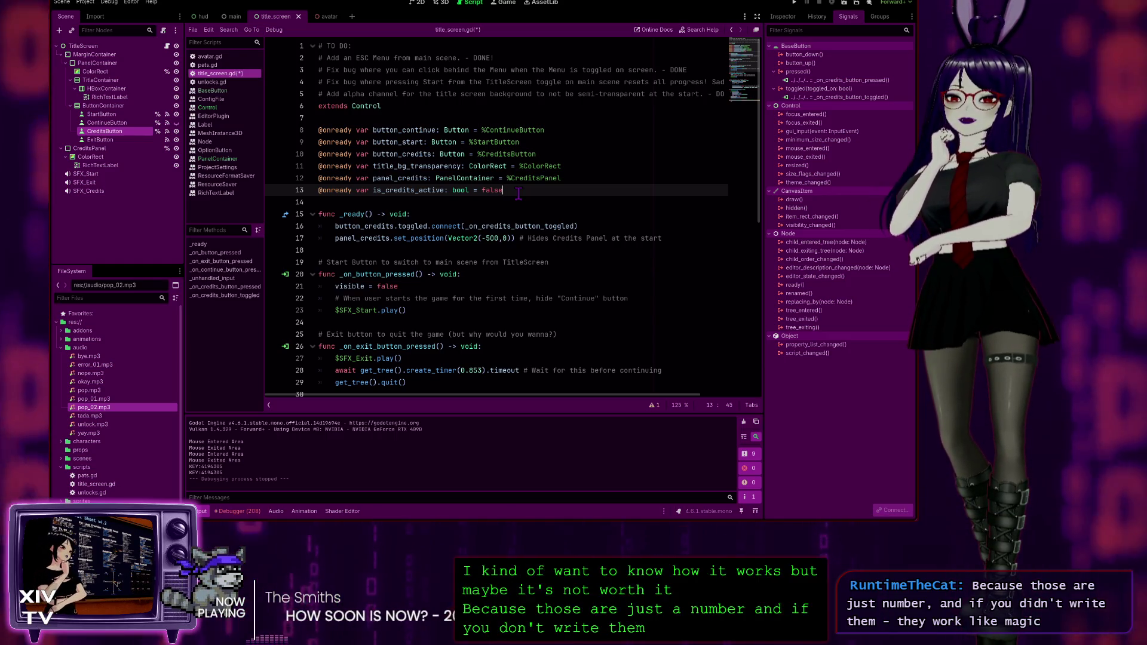
{"action": "key", "text": "Return"}
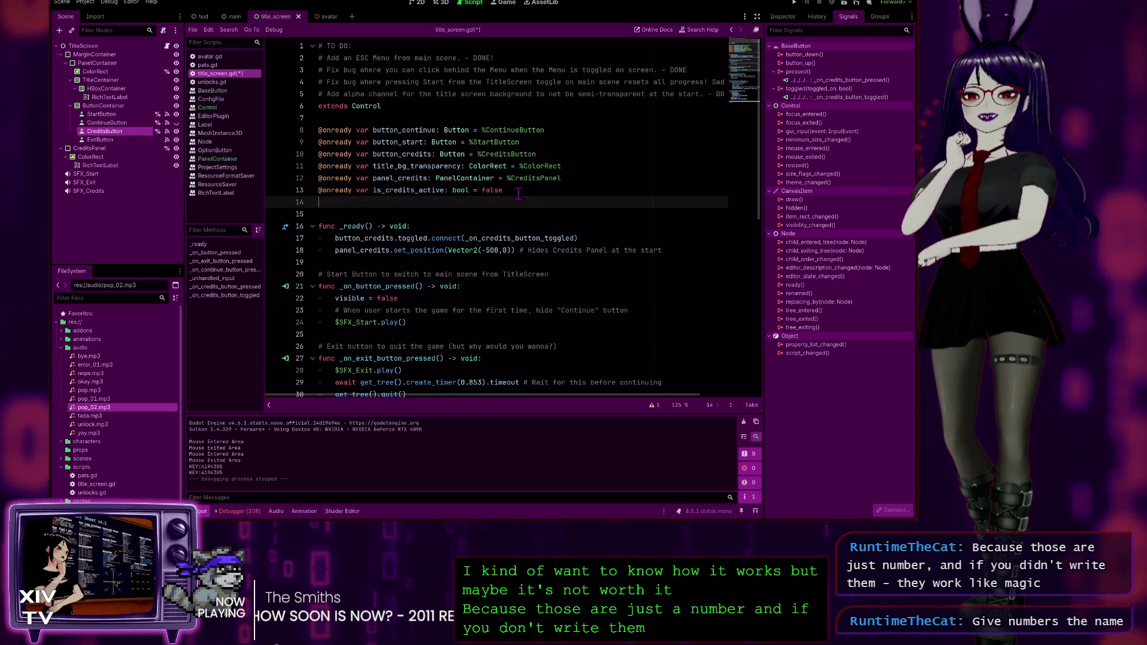
{"action": "type", "text": "@ready var"}
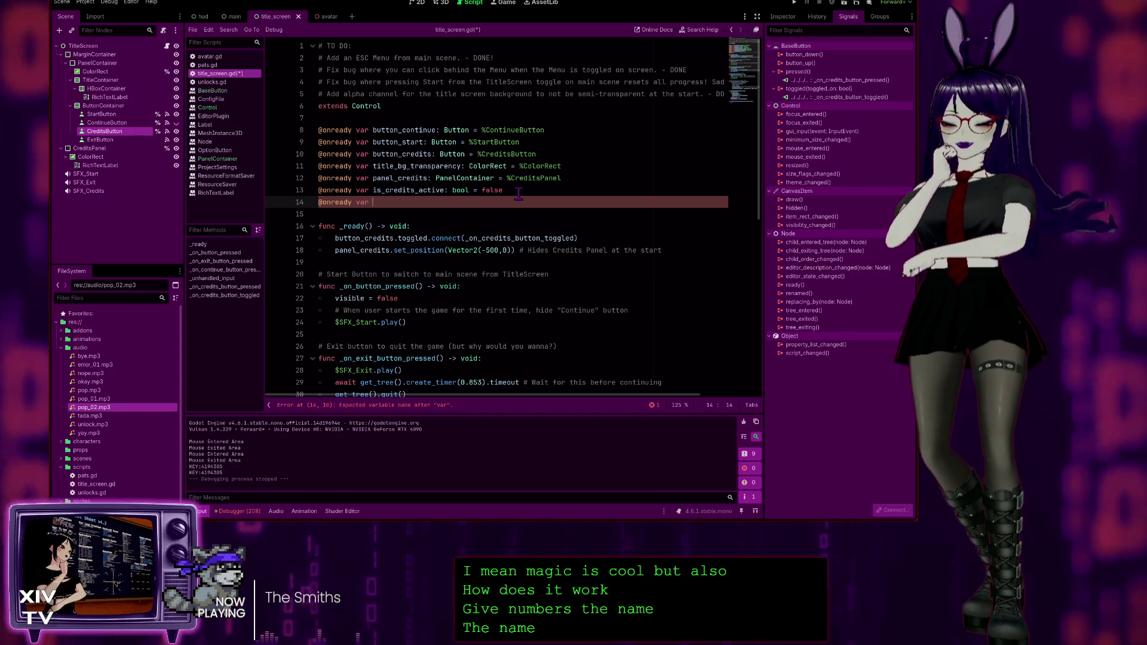
{"action": "type", "text": "credits"}
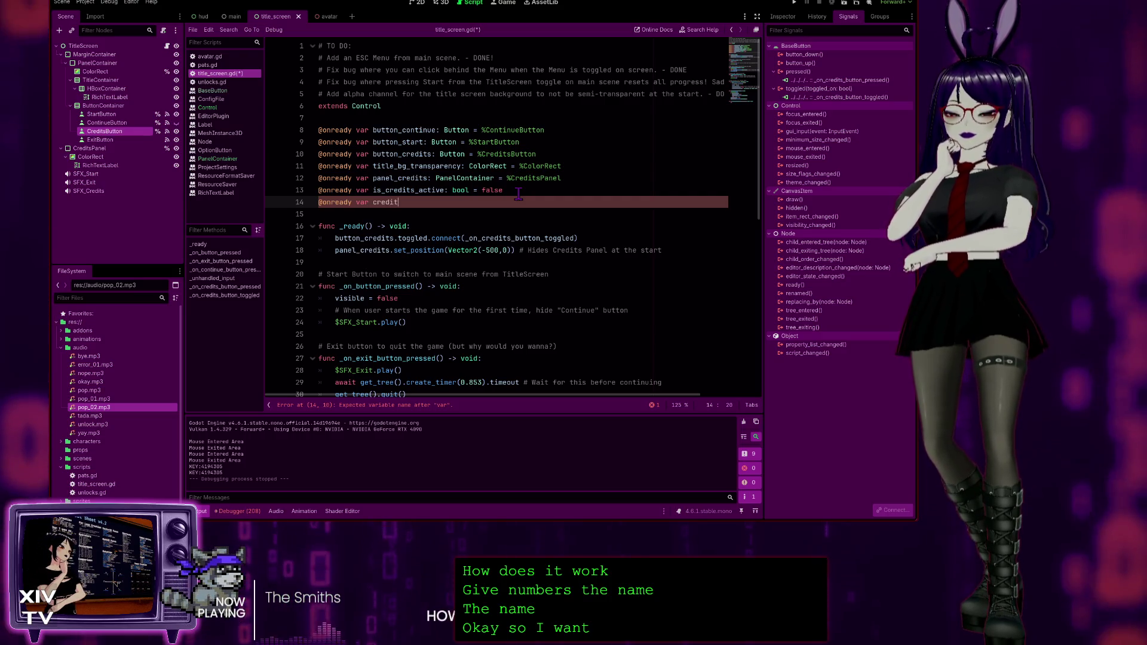
{"action": "type", "text": "_panel_"}
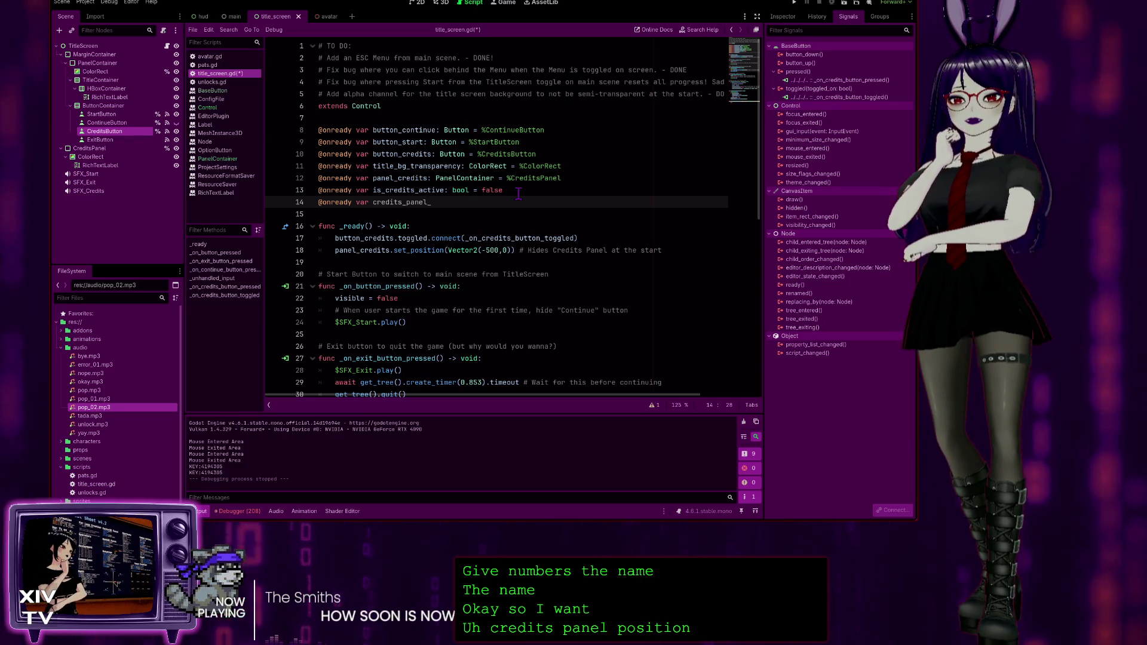
{"action": "key", "text": "BackSpace"}
{"action": "key", "text": "BackSpace"}
{"action": "key", "text": "BackSpace"}
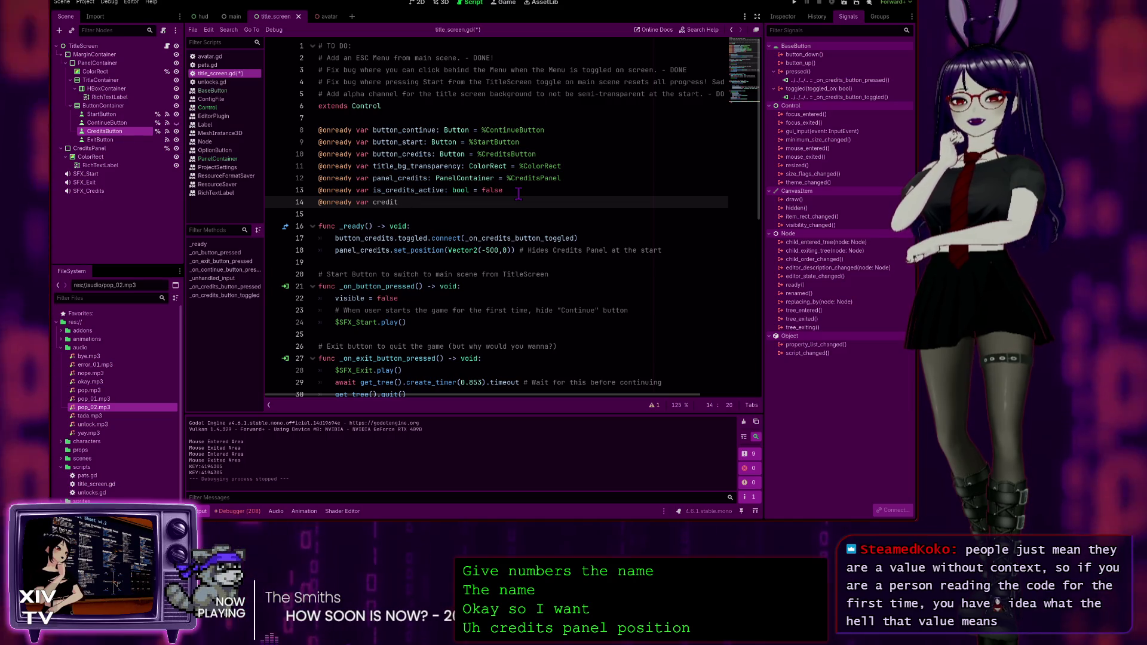
{"action": "type", "text": "l"}
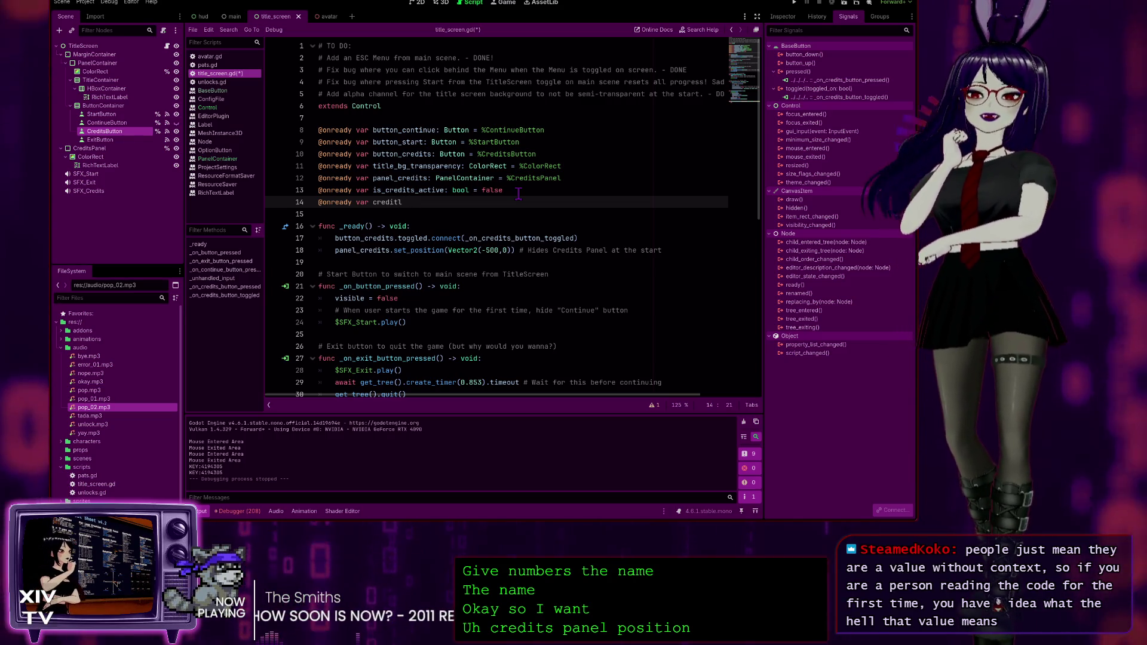
{"action": "key", "text": "BackSpace"}
{"action": "type", "text": "s_active_pos"}
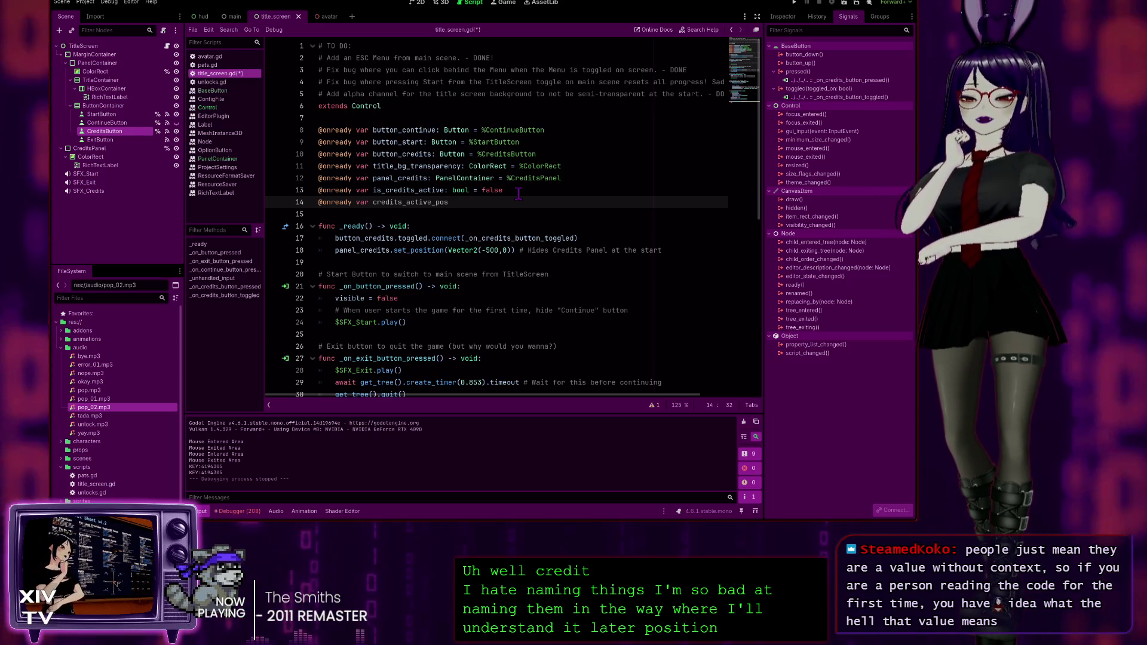
{"action": "key", "text": "BackSpace"}
{"action": "key", "text": "BackSpace"}
{"action": "key", "text": "BackSpace"}
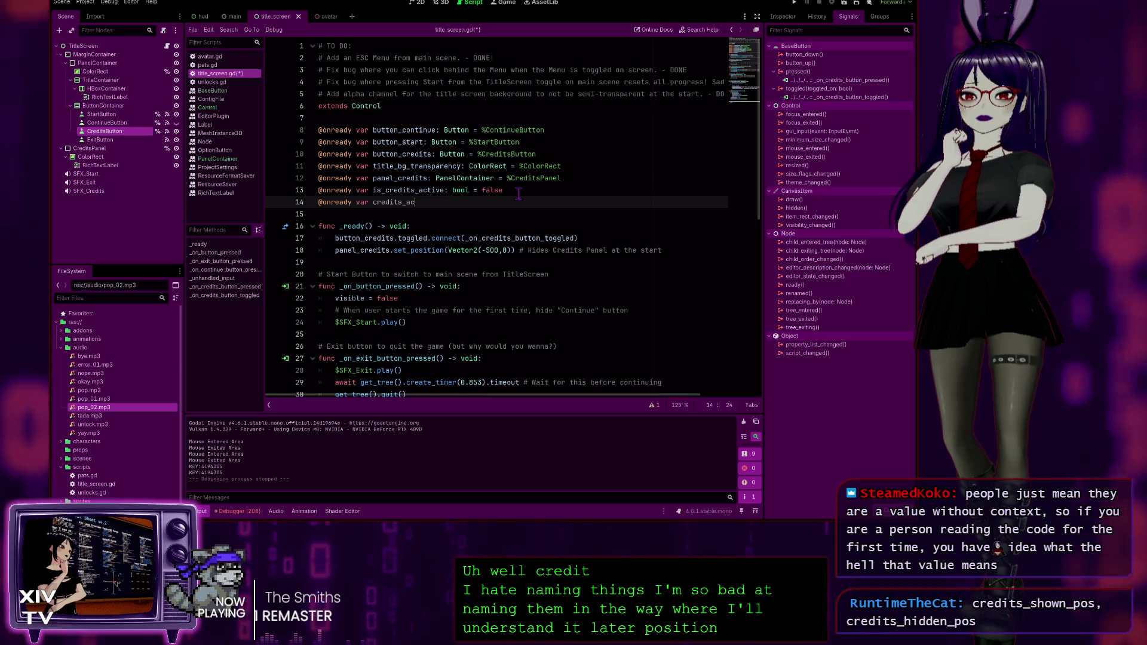
{"action": "key", "text": "BackSpace"}
{"action": "key", "text": "BackSpace"}
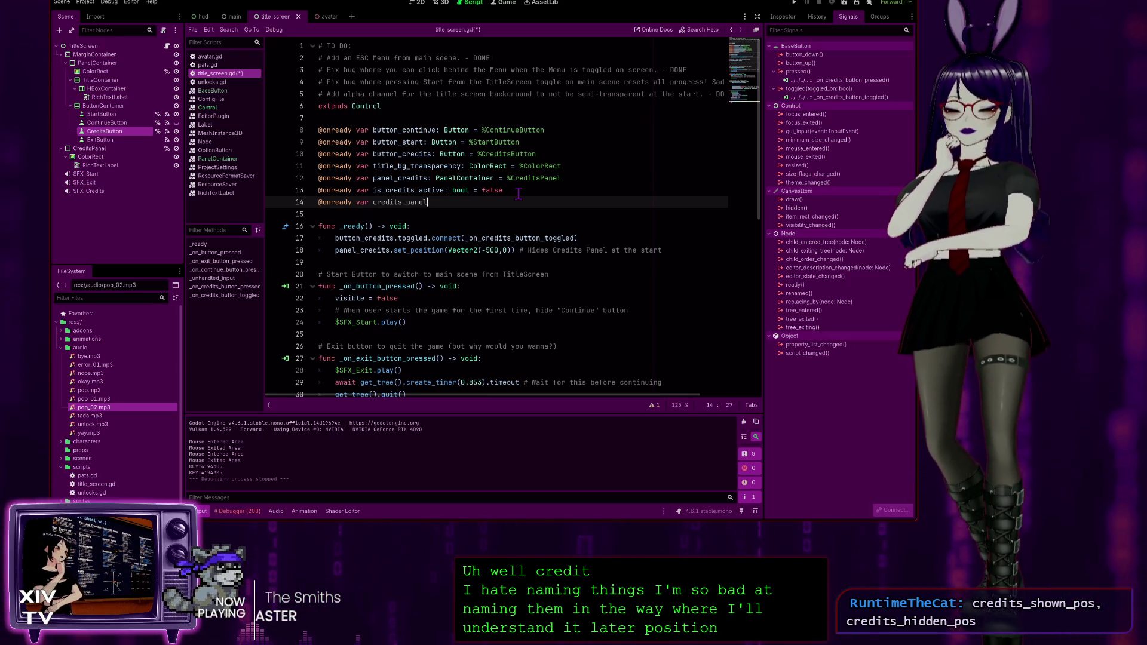
{"action": "type", "text": "s "}
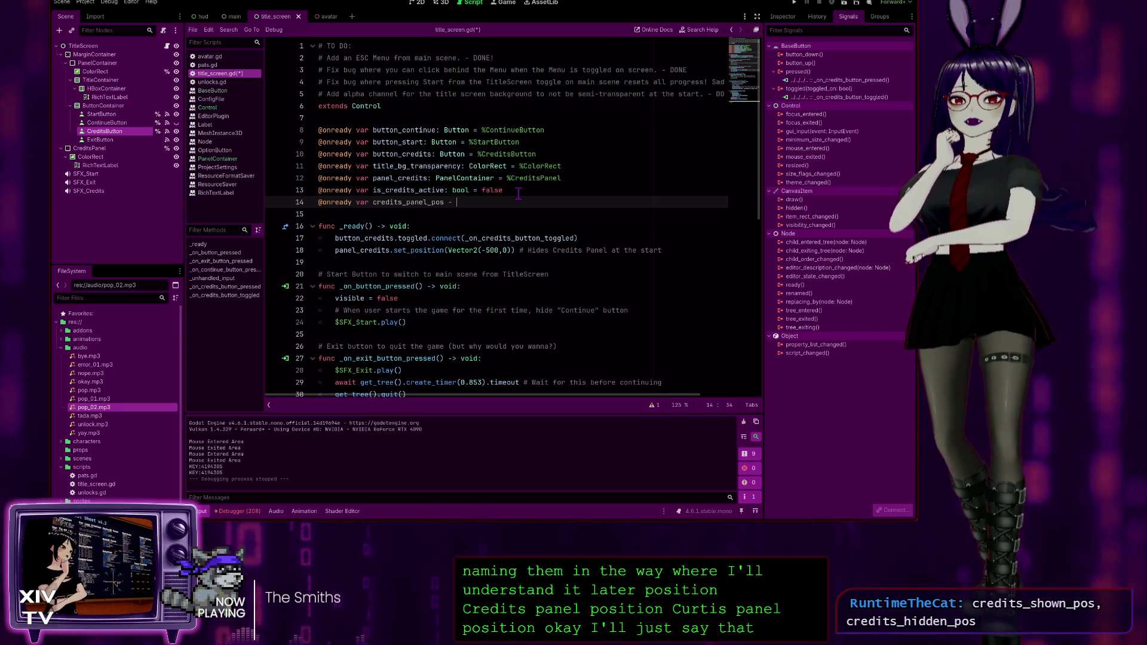
{"action": "type", "text": "= panel_credits.set_position(Vector2(-500,0))"}
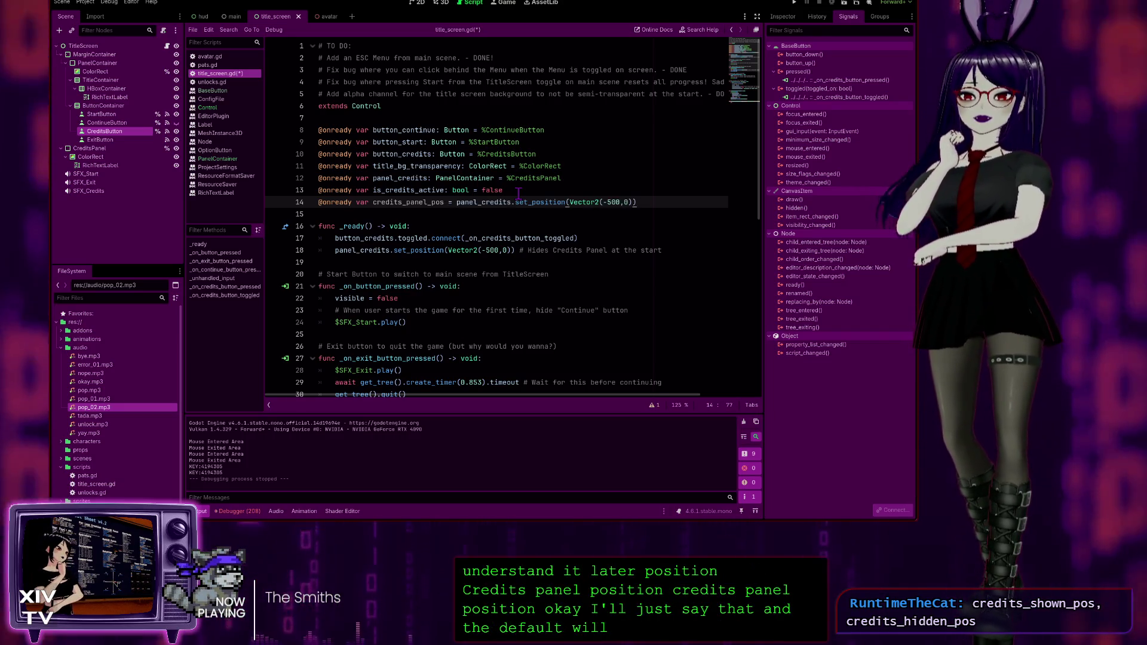
{"action": "left_click", "coordinate": [568, 202]}
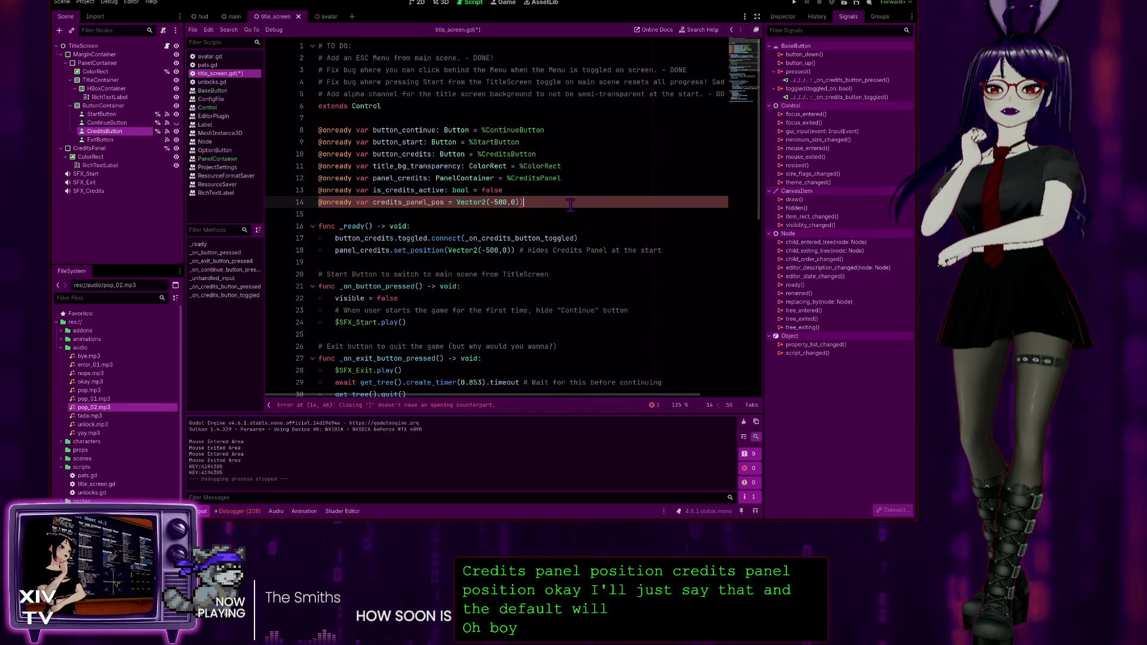
{"action": "left_click", "coordinate": [632, 334]}
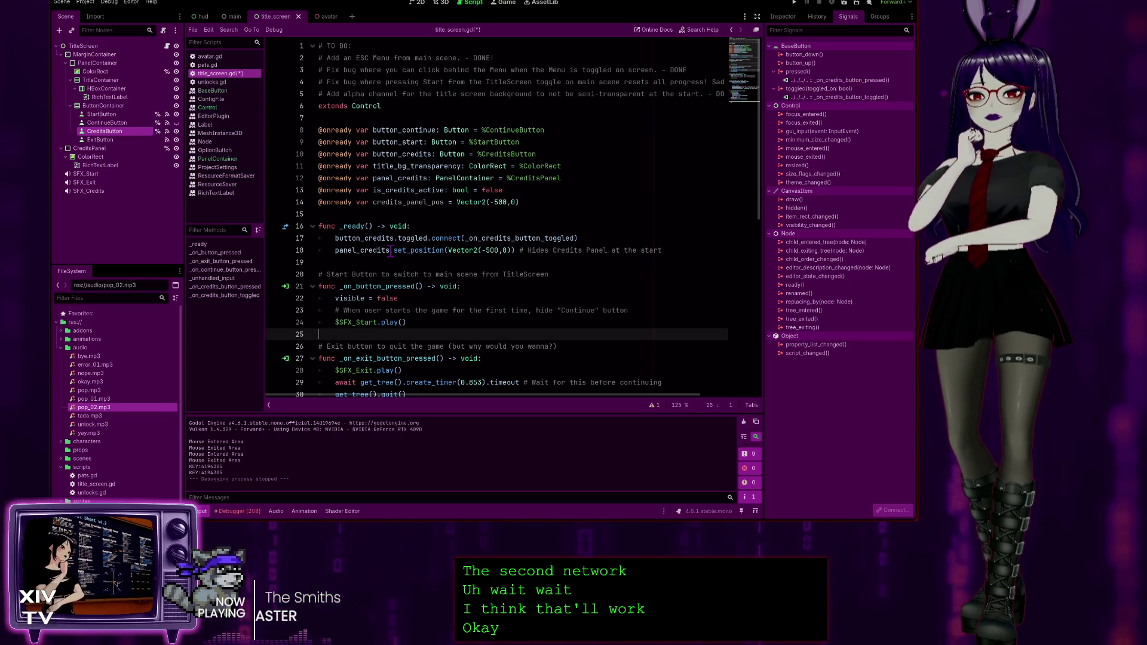
Try replacing line 18's whole set_position call with credits_panel_pos, then undo it
{"action": "left_click", "coordinate": [434, 202]}
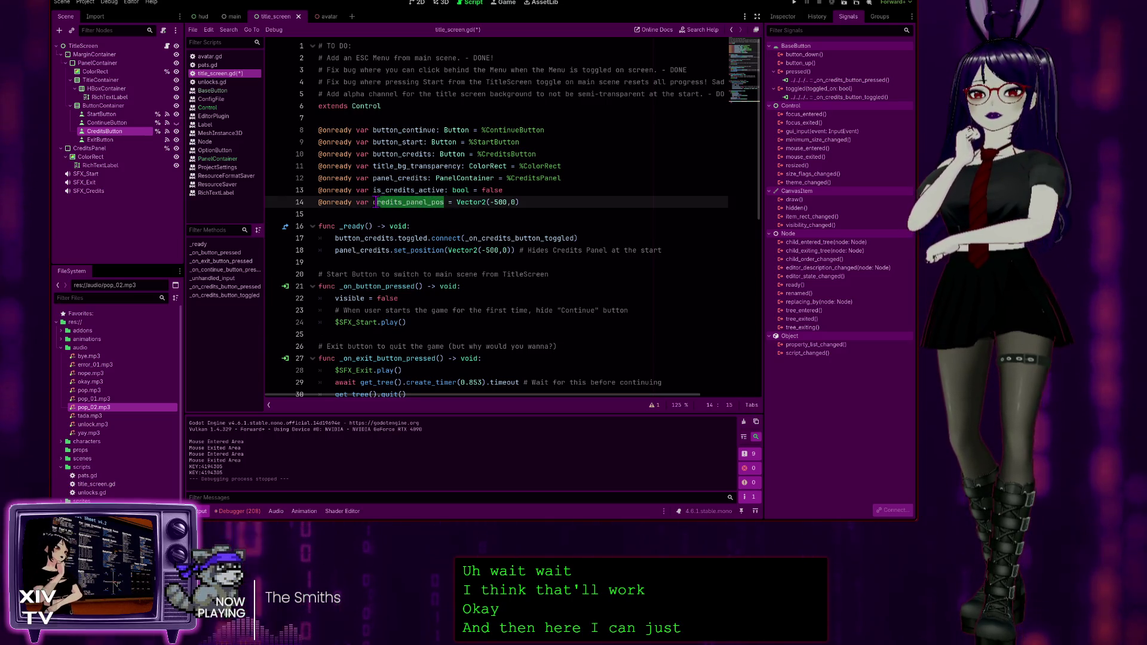
{"action": "left_click_drag", "start_coordinate": [400, 202], "coordinate": [374, 202]}
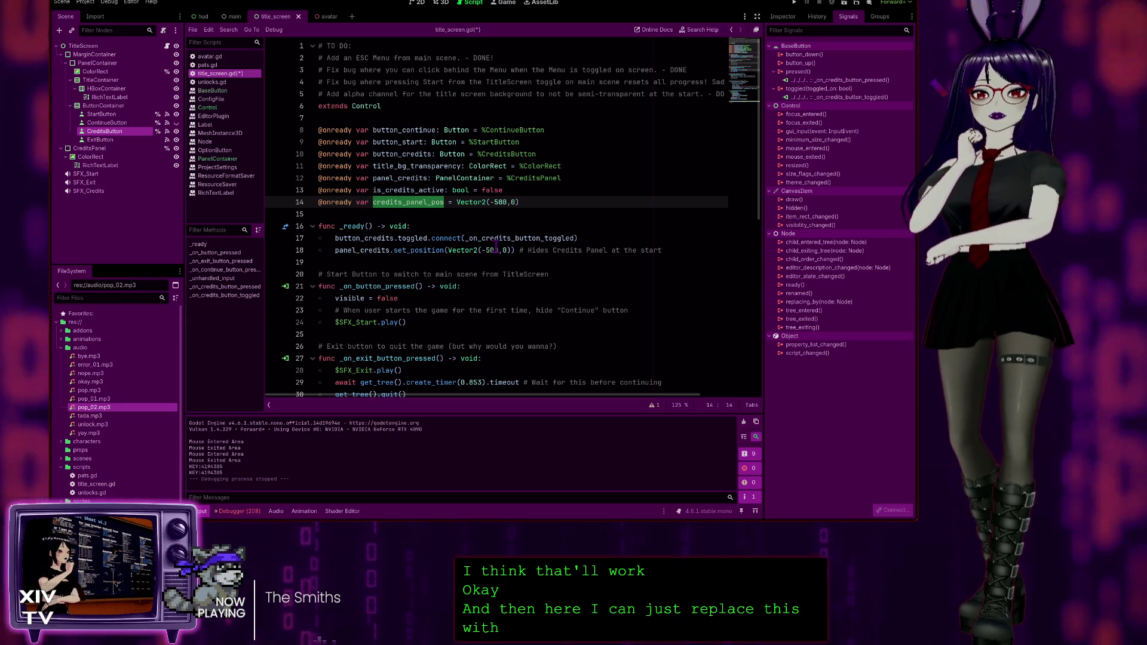
{"action": "left_click", "coordinate": [588, 233]}
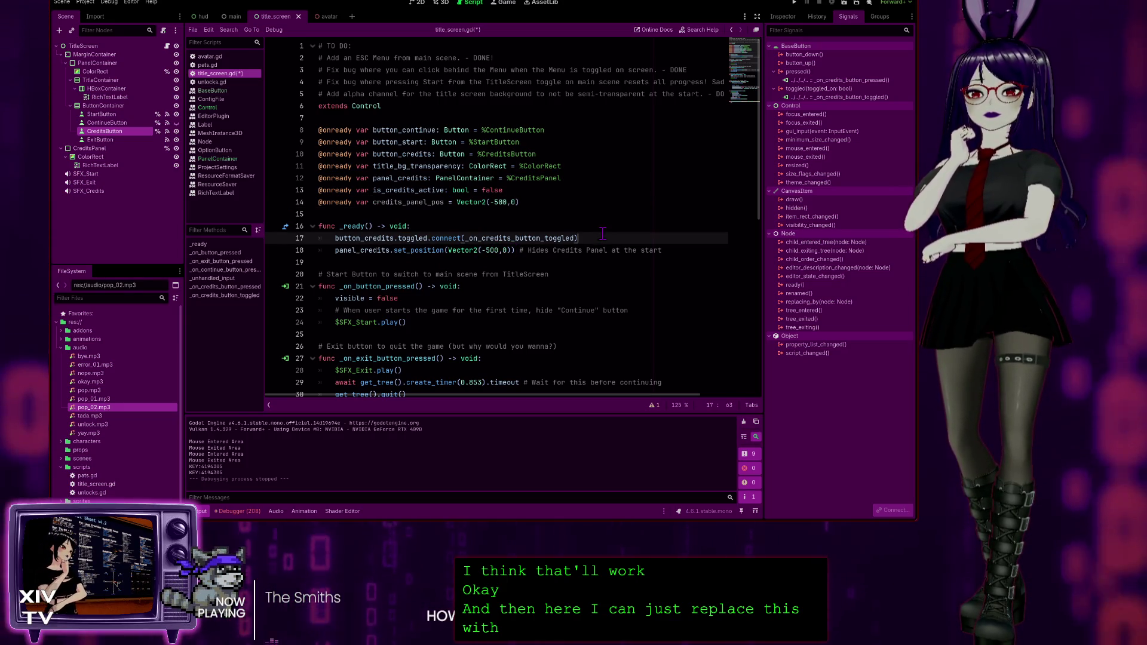
{"action": "key", "text": "Return"}
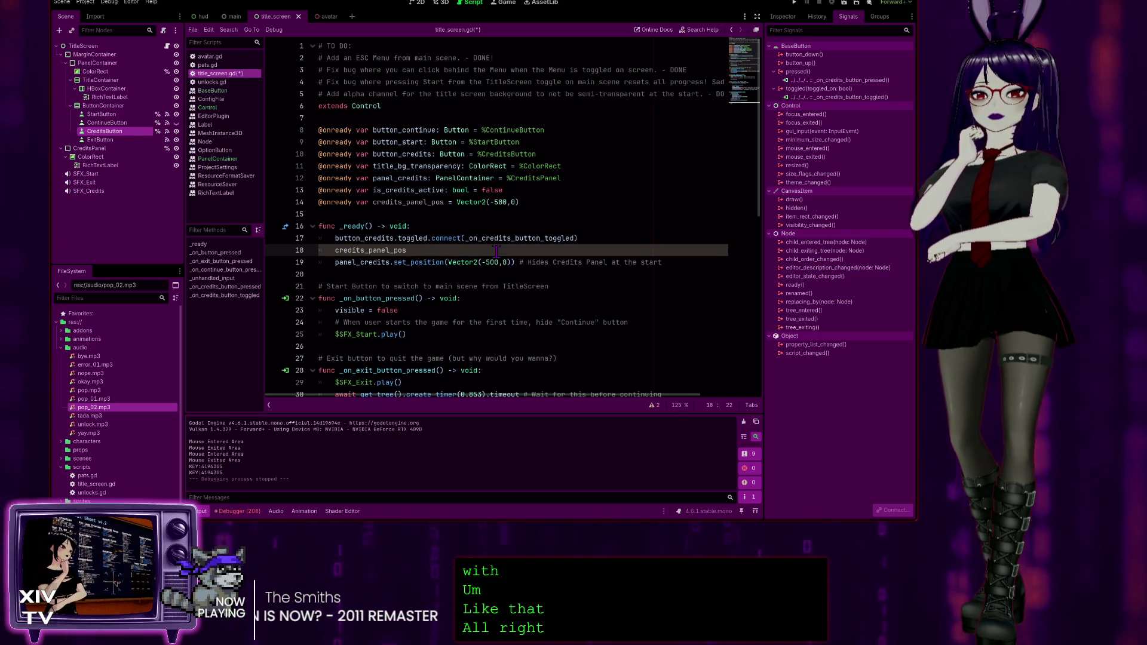
{"action": "key", "text": "BackSpace"}
{"action": "key", "text": "BackSpace"}
{"action": "left_click_drag", "start_coordinate": [393, 249], "coordinate": [514, 250]}
{"action": "type", "text": "credits_panel_pos"}
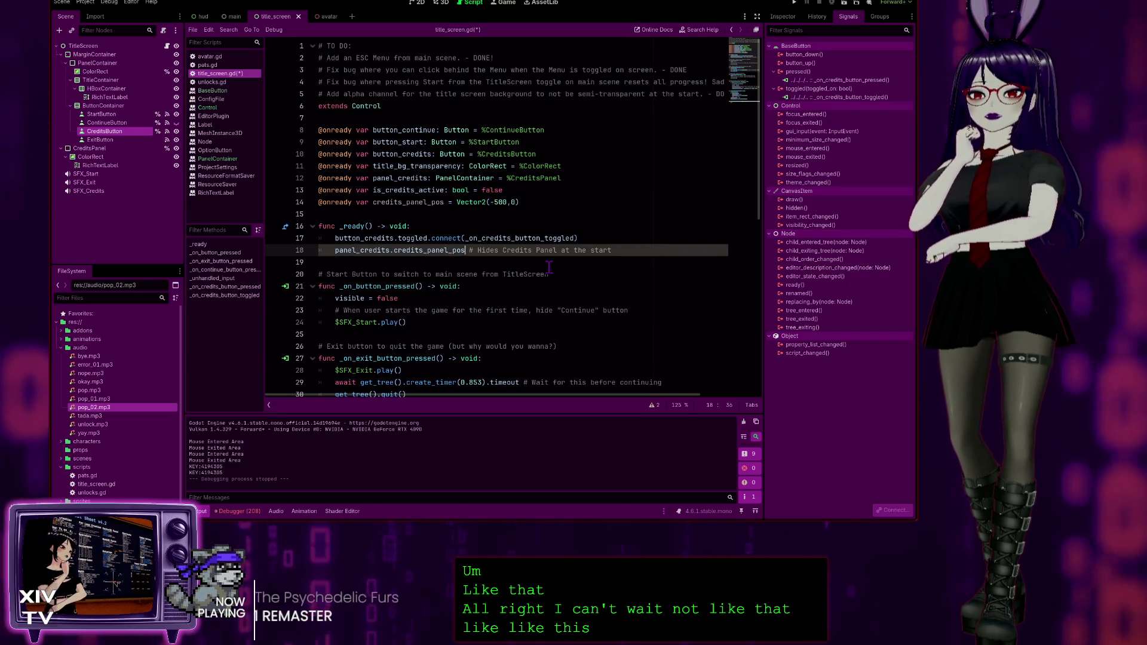
{"action": "left_click", "coordinate": [549, 310]}
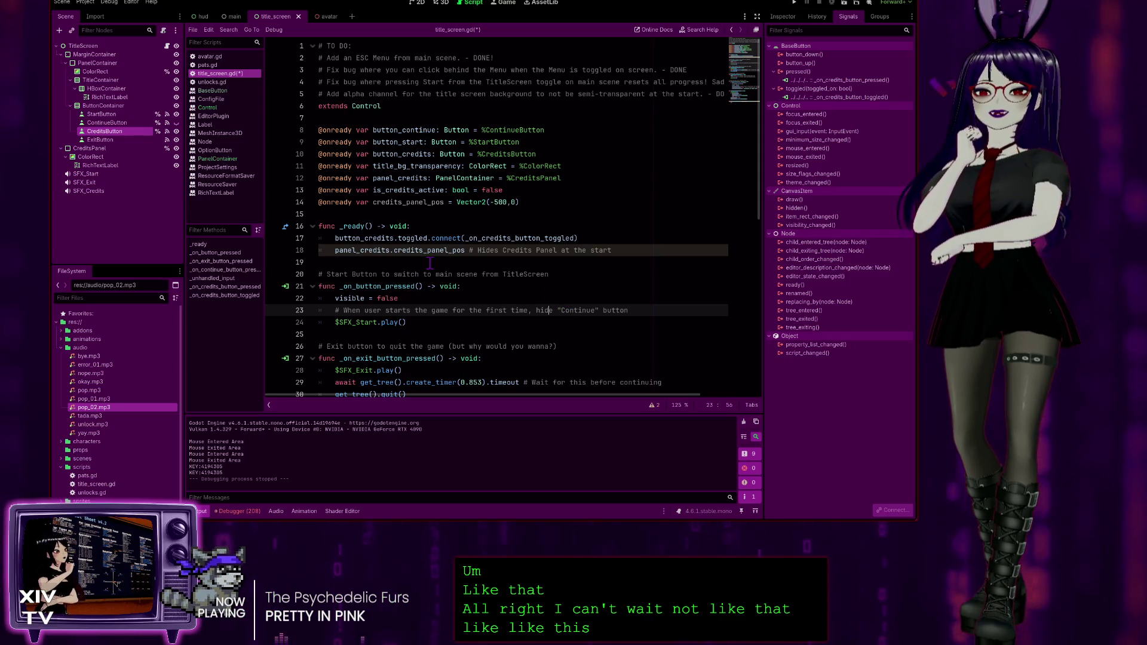
{"action": "key", "text": "ctrl+z"}
Replace the Vector2(-500,0) argument on line 18 with credits_panel_pos
{"action": "left_click_drag", "start_coordinate": [511, 251], "coordinate": [448, 246]}
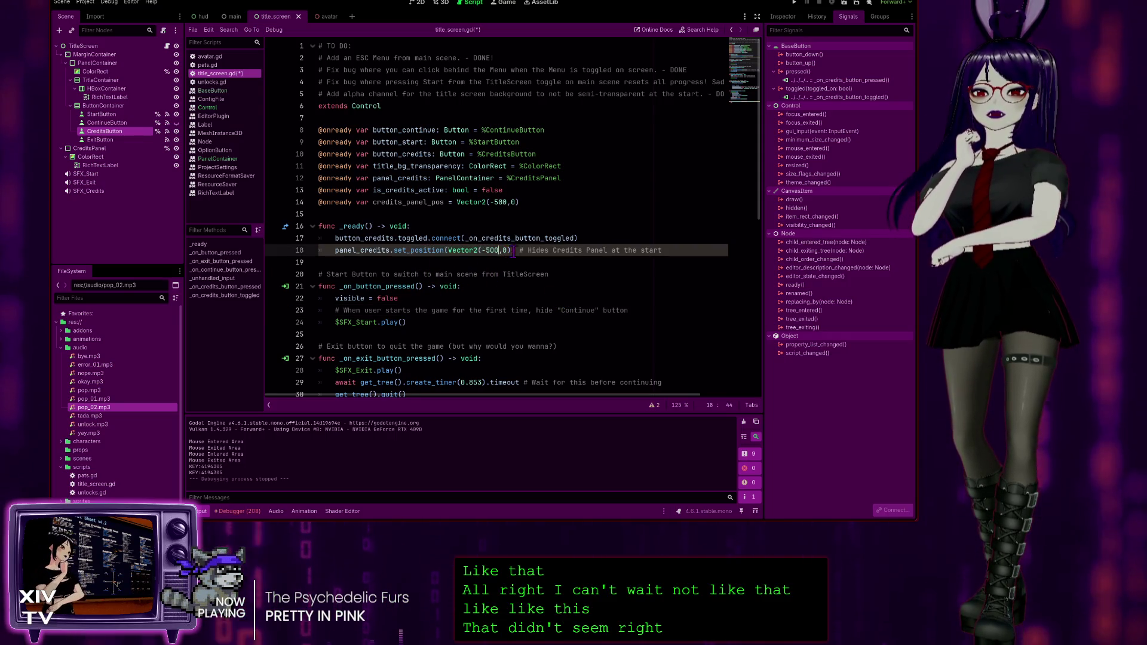
{"action": "type", "text": "credits_panel_pos"}
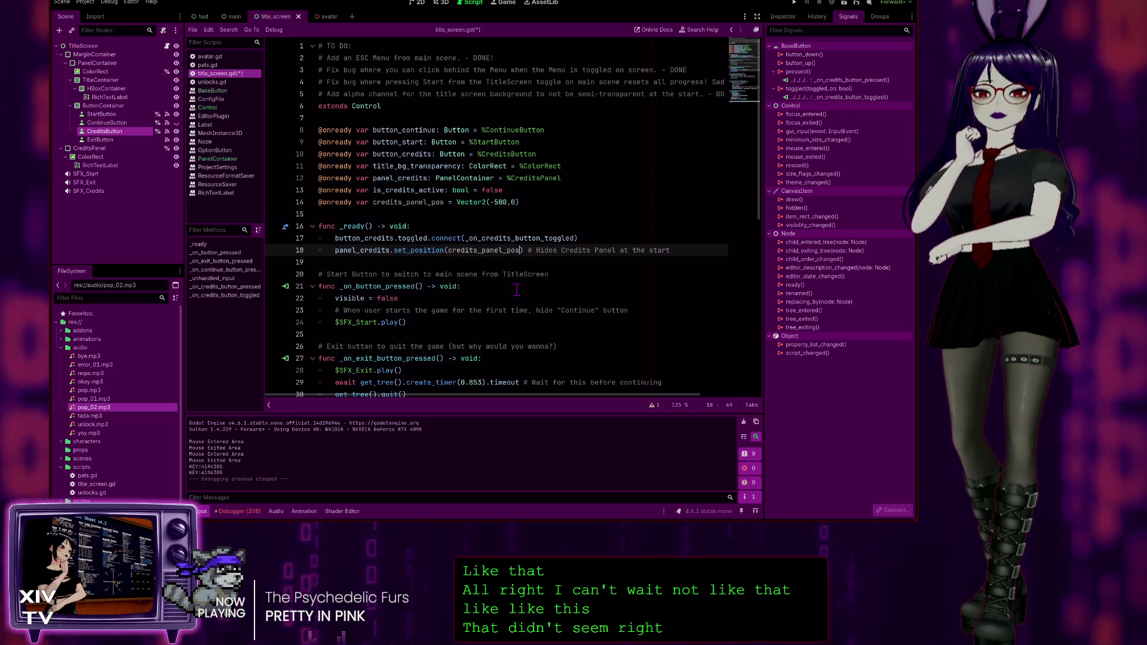
{"action": "key", "text": "ctrl+z"}
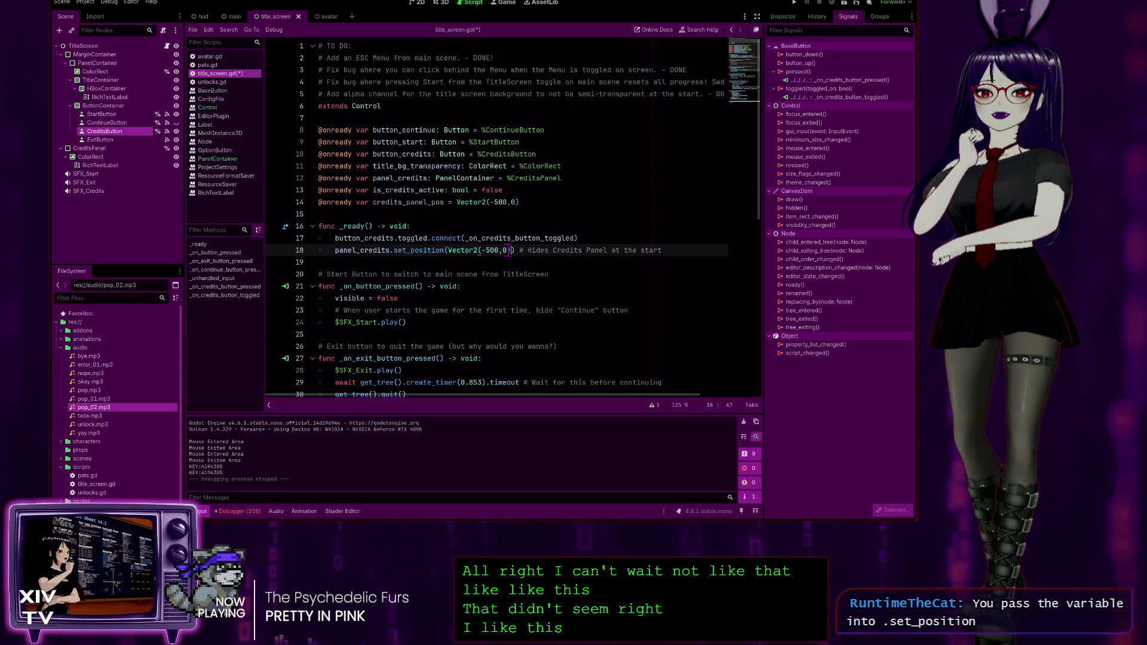
{"action": "left_click_drag", "start_coordinate": [509, 251], "coordinate": [486, 250]}
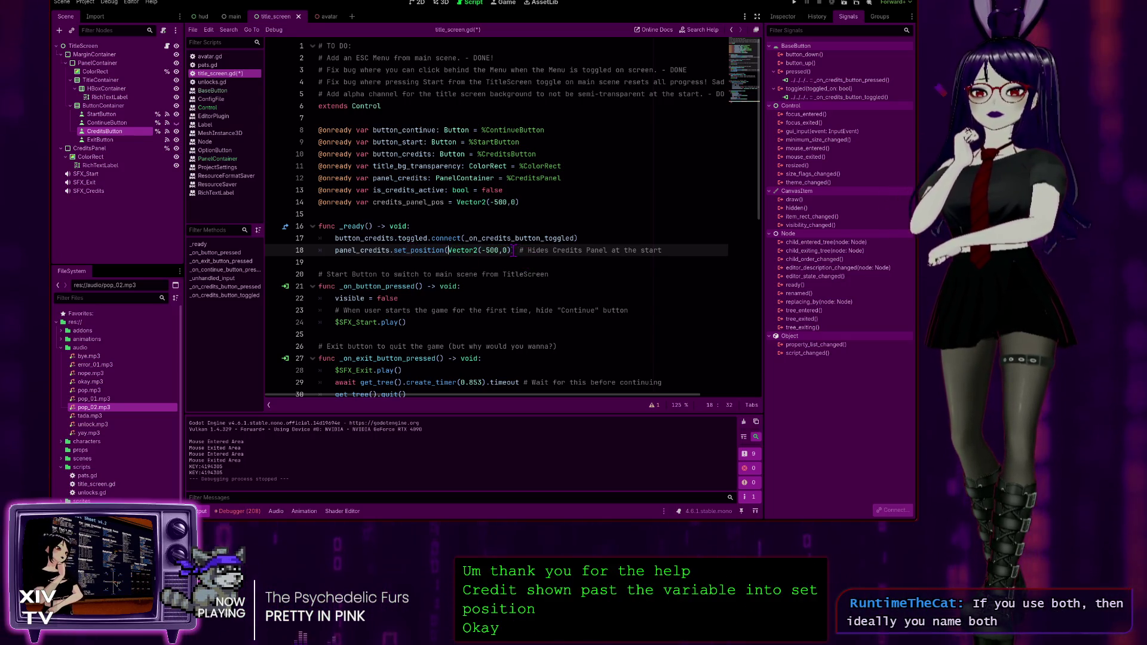
{"action": "left_click_drag", "start_coordinate": [511, 250], "coordinate": [448, 250]}
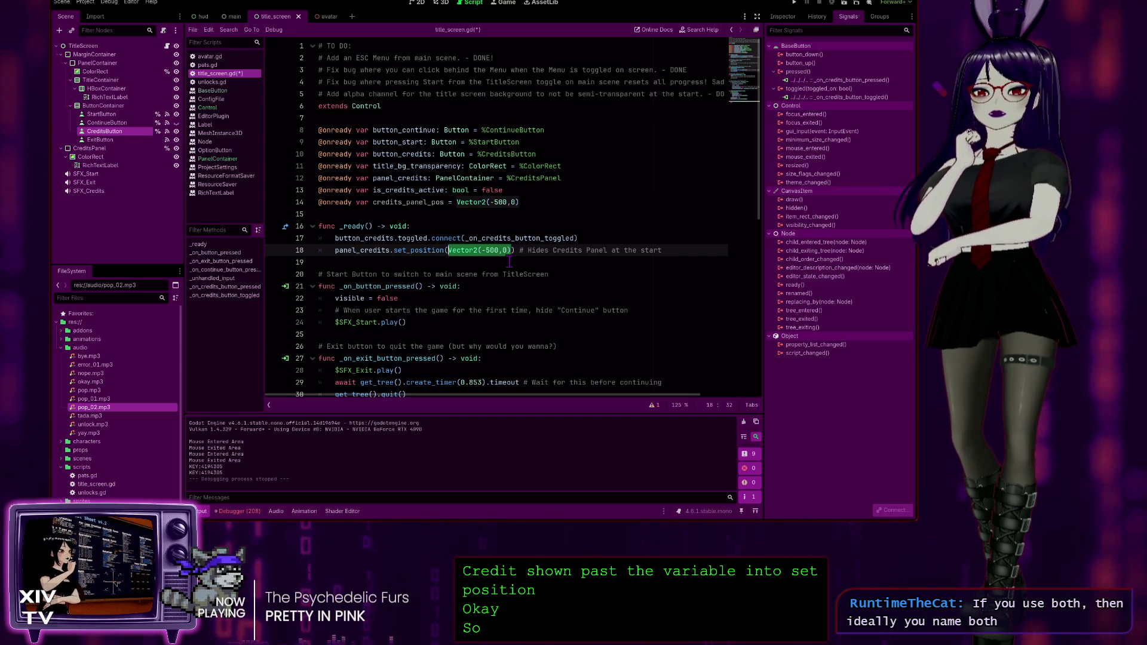
{"action": "type", "text": "credits_panel_pos"}
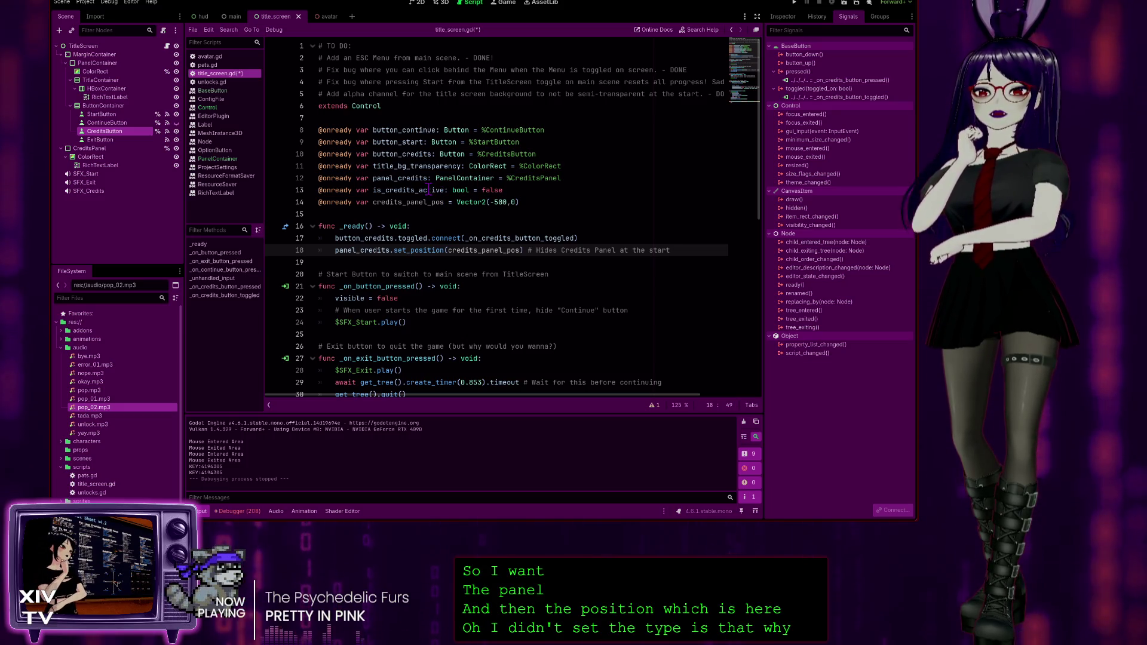
{"action": "left_click", "coordinate": [444, 203]}
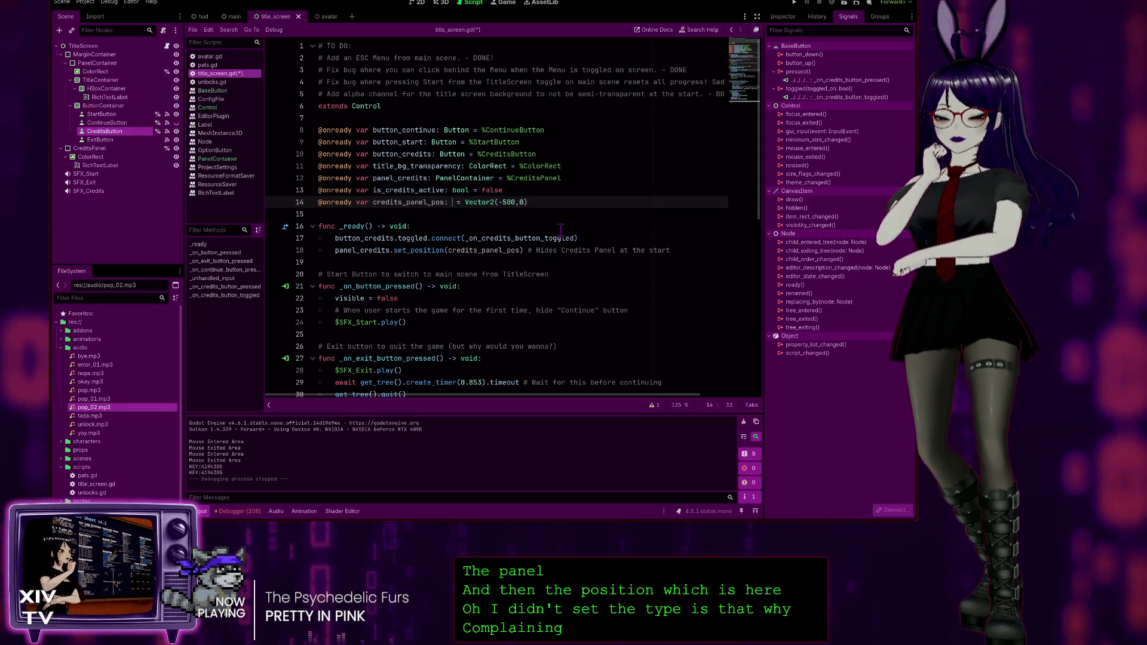
Type line 14's declaration as credits_panel_pos: Vector2, replacing the mistaken PanelContainer type
{"action": "type", "text": ": Pan"}
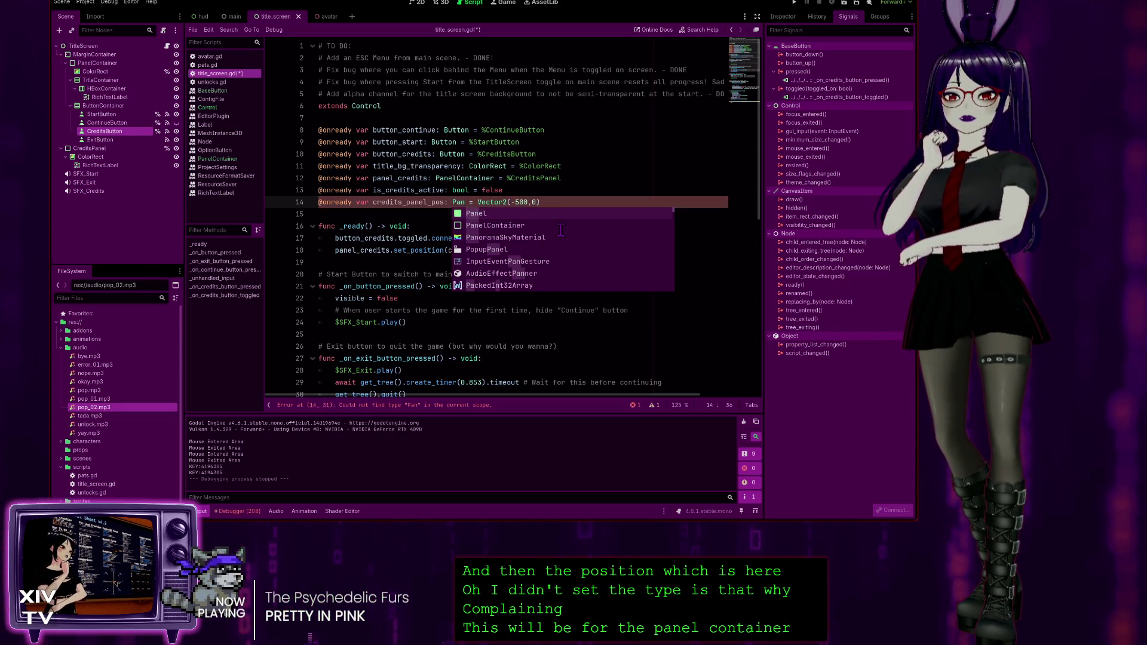
{"action": "key", "text": "Down"}
{"action": "key", "text": "Return"}
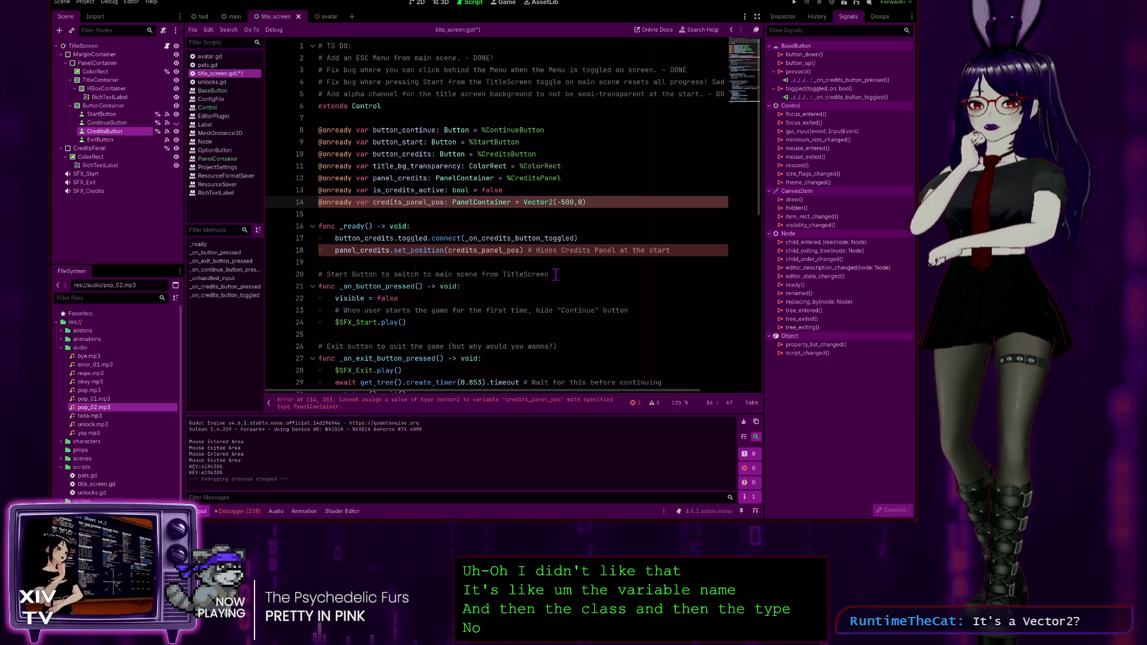
{"action": "key", "text": "BackSpace"}
{"action": "key", "text": "BackSpace"}
{"action": "key", "text": "BackSpace"}
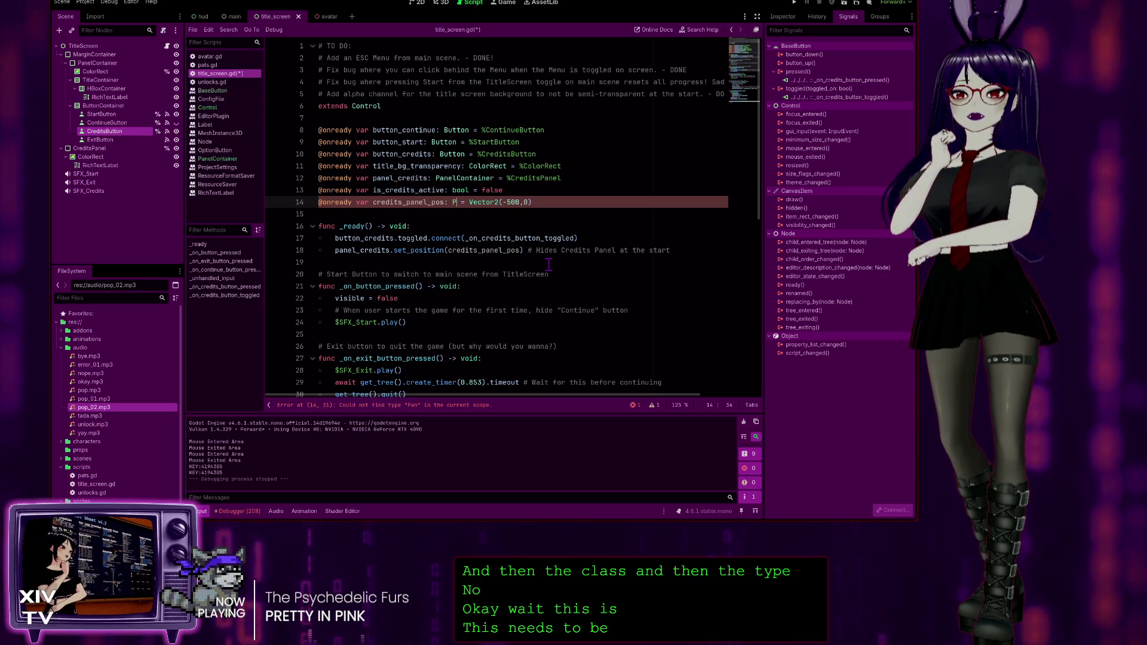
{"action": "key", "text": "BackSpace"}
{"action": "key", "text": "BackSpace"}
{"action": "key", "text": "BackSpace"}
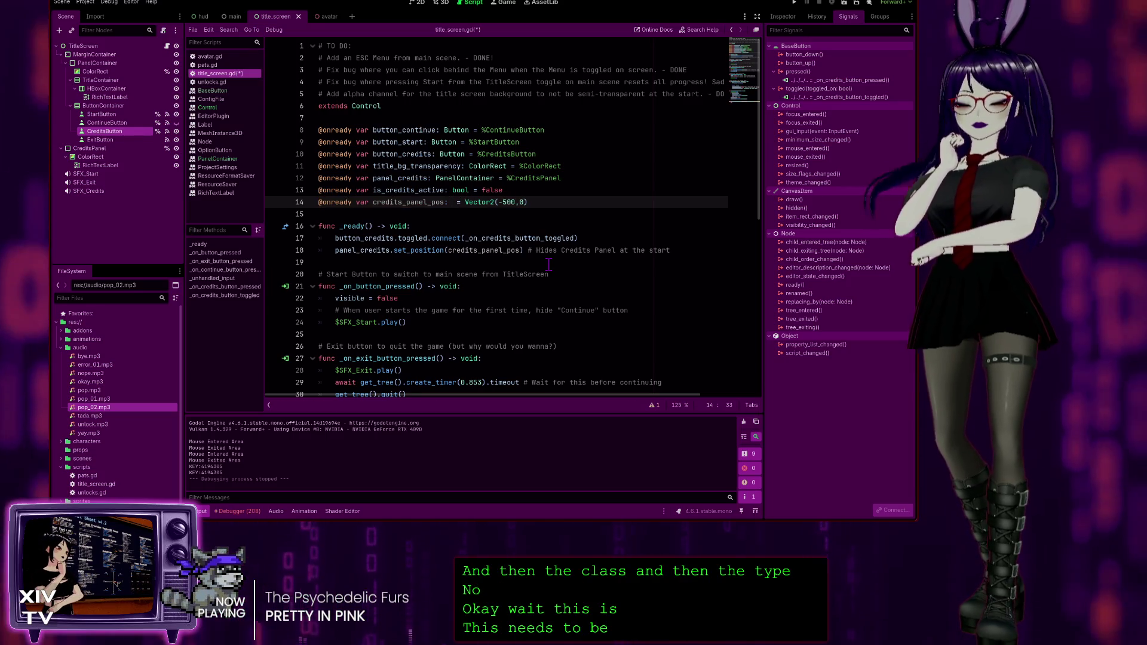
{"action": "type", "text": "Vector"}
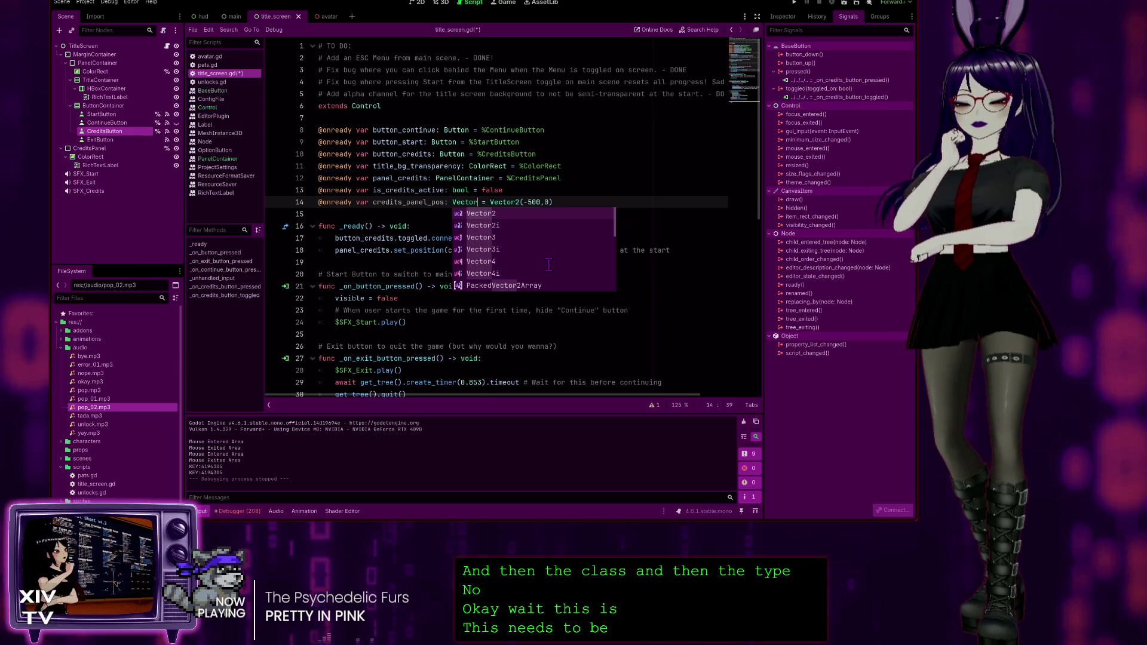
{"action": "type", "text": "2"}
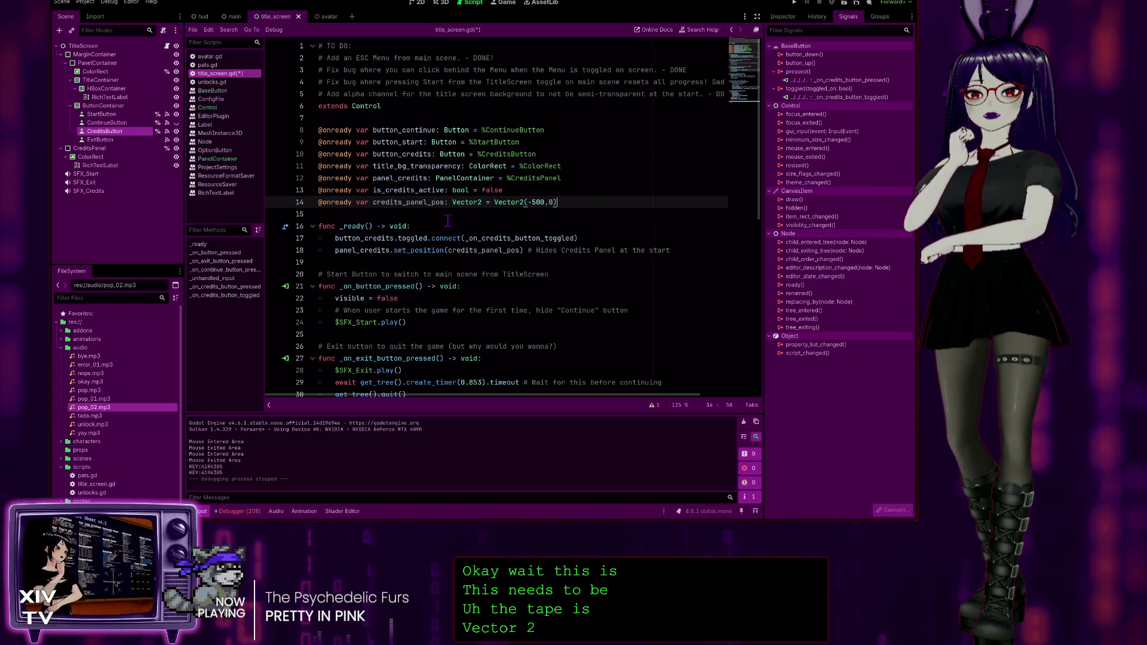
{"action": "left_click", "coordinate": [503, 250]}
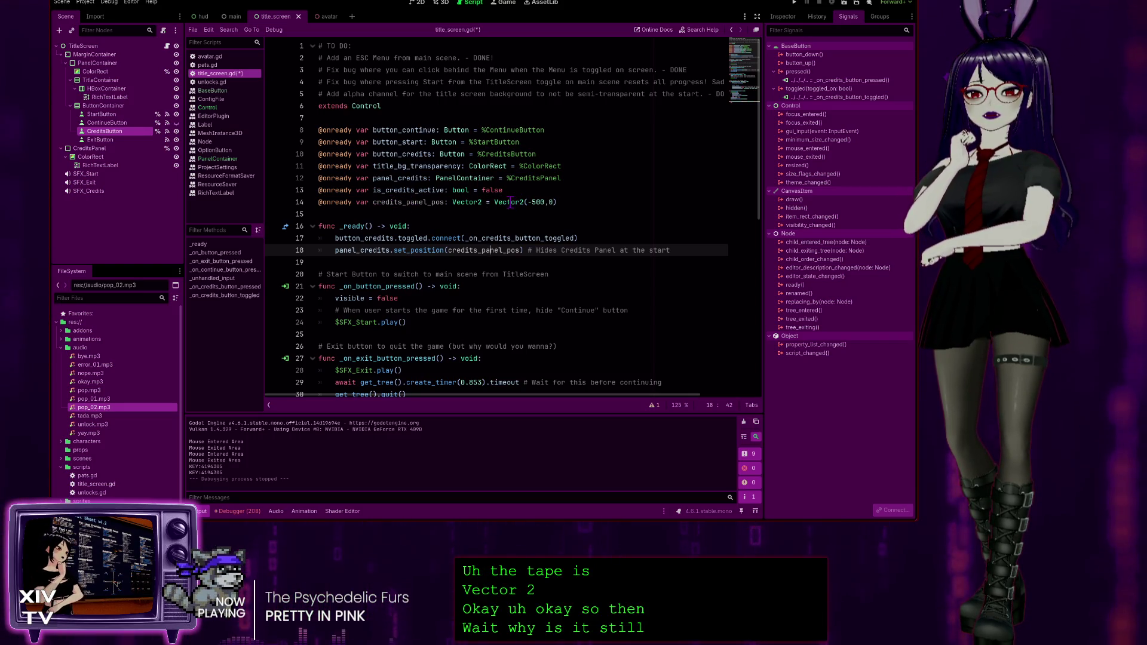
{"action": "left_click_drag", "start_coordinate": [495, 202], "coordinate": [518, 202]}
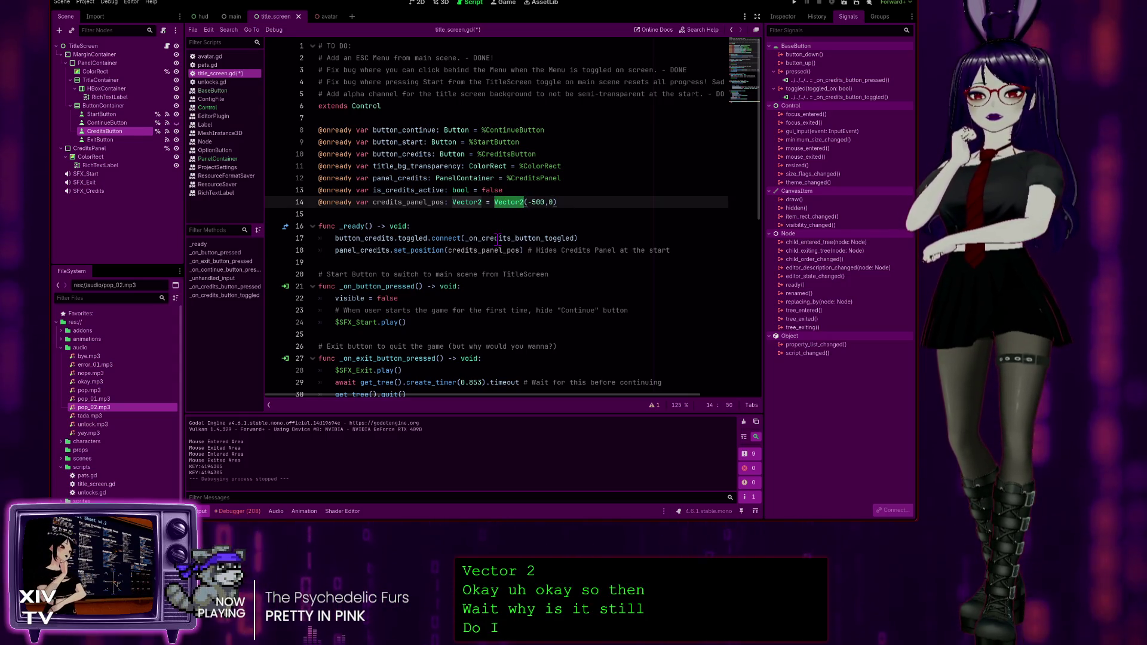
{"action": "left_click", "coordinate": [469, 203]}
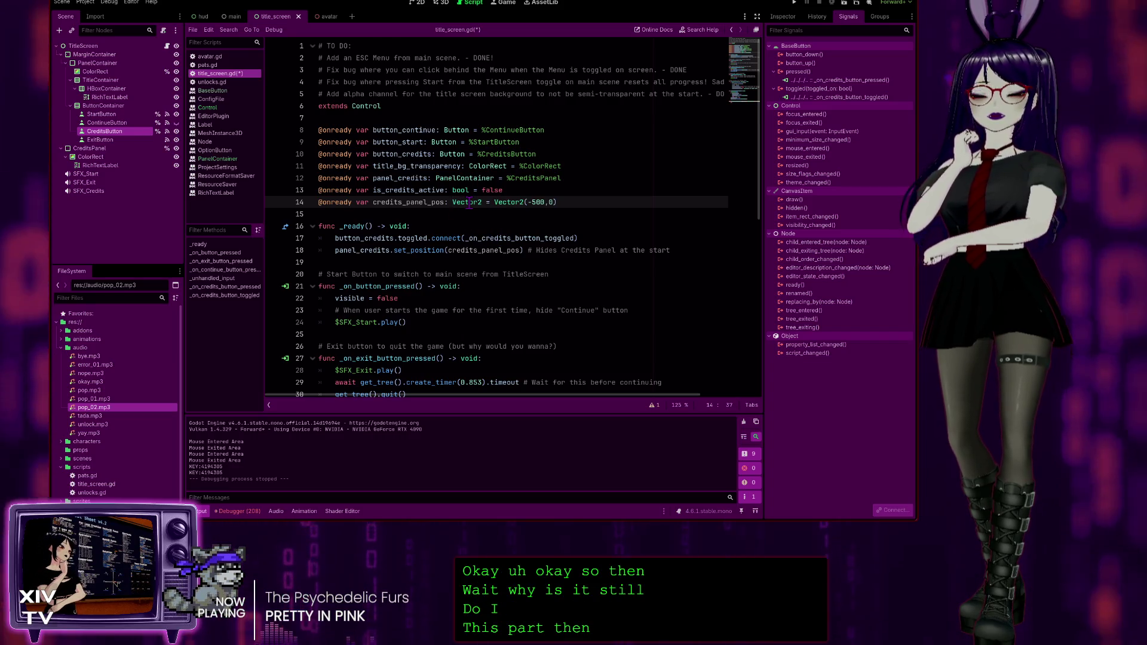
{"action": "left_click", "coordinate": [449, 178]}
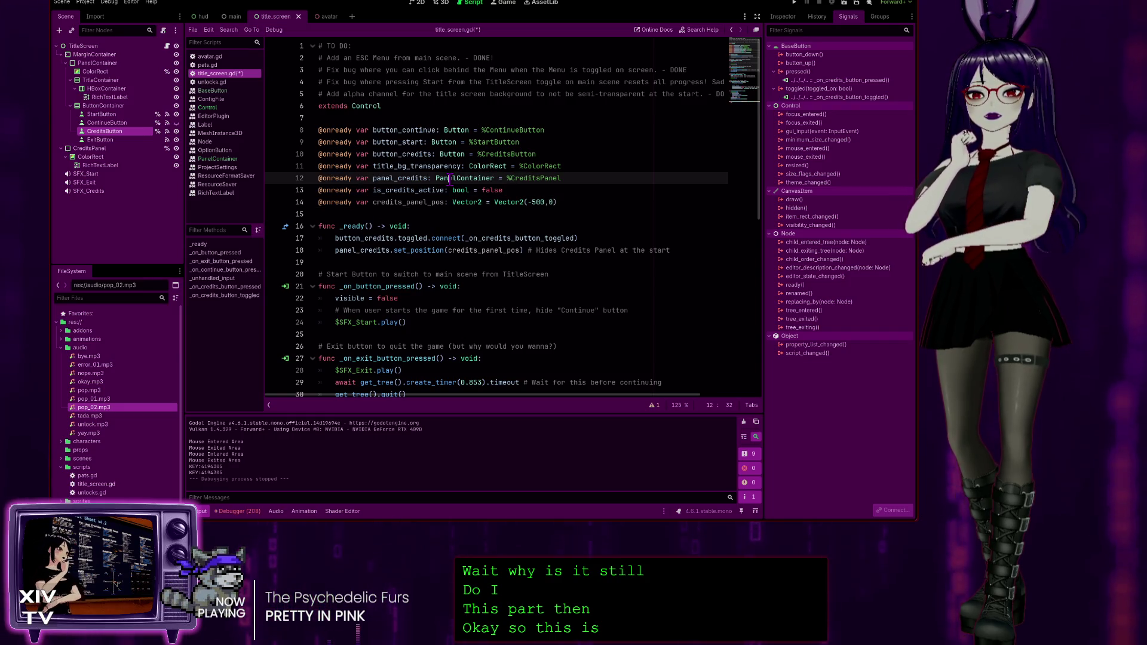
{"action": "left_click", "coordinate": [465, 203]}
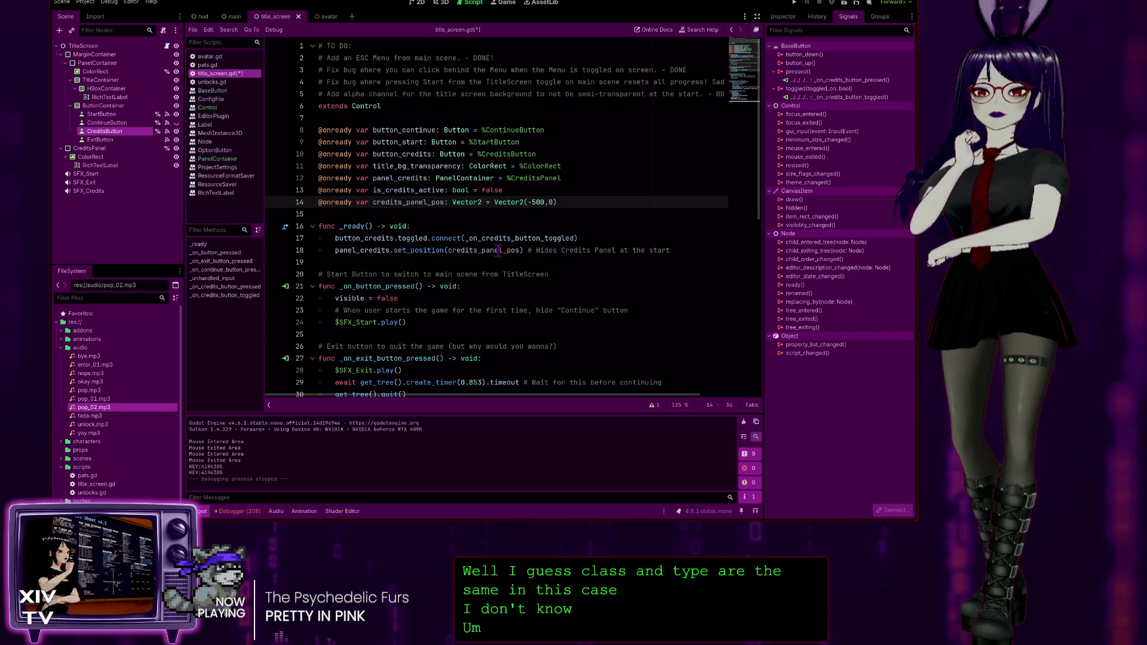
{"action": "left_click", "coordinate": [485, 250]}
{"action": "double_click", "coordinate": [475, 251]}
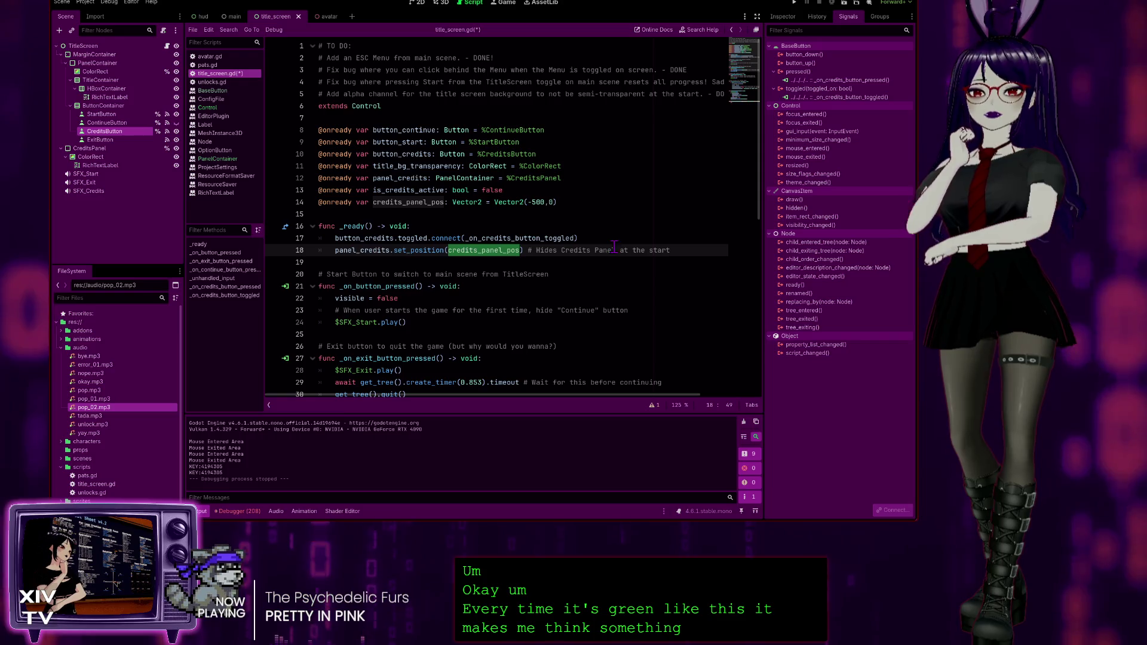
Run the game, toggle the Credits panel off and on, then quit
{"action": "left_click", "coordinate": [794, 4]}
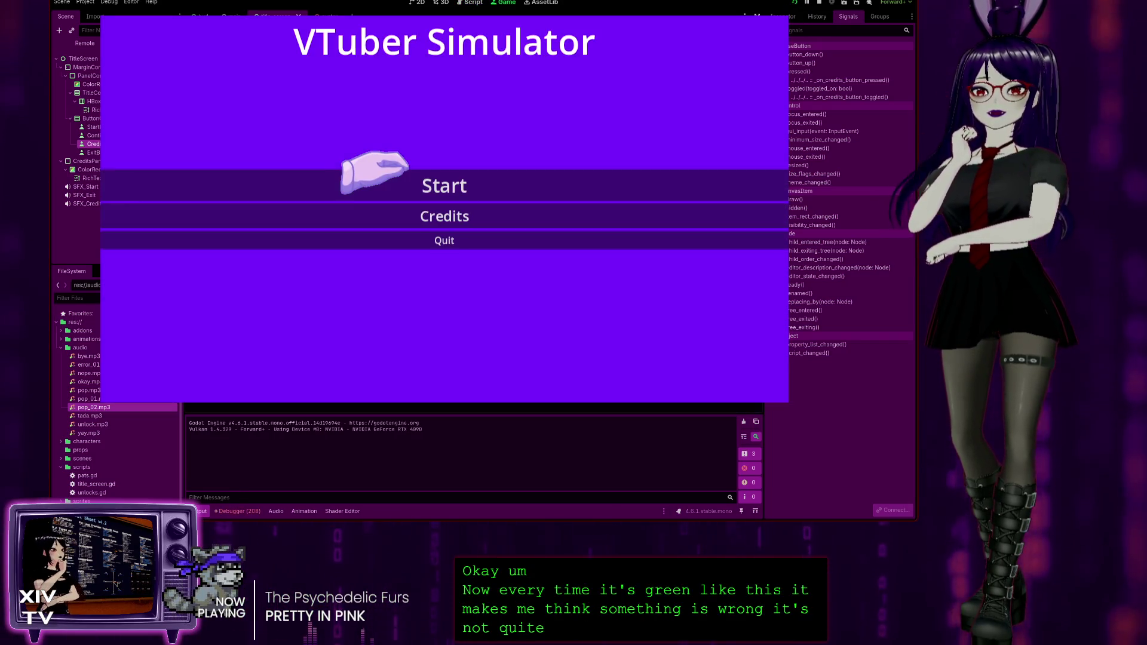
{"action": "left_click", "coordinate": [441, 214]}
{"action": "left_click", "coordinate": [442, 214]}
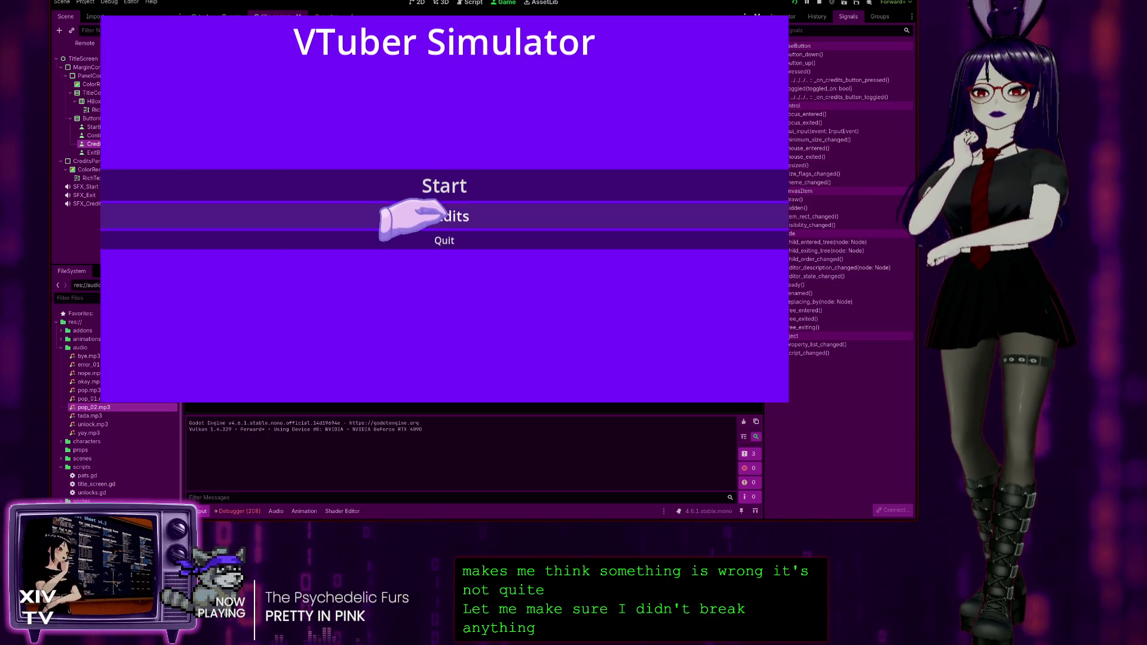
{"action": "left_click", "coordinate": [443, 215]}
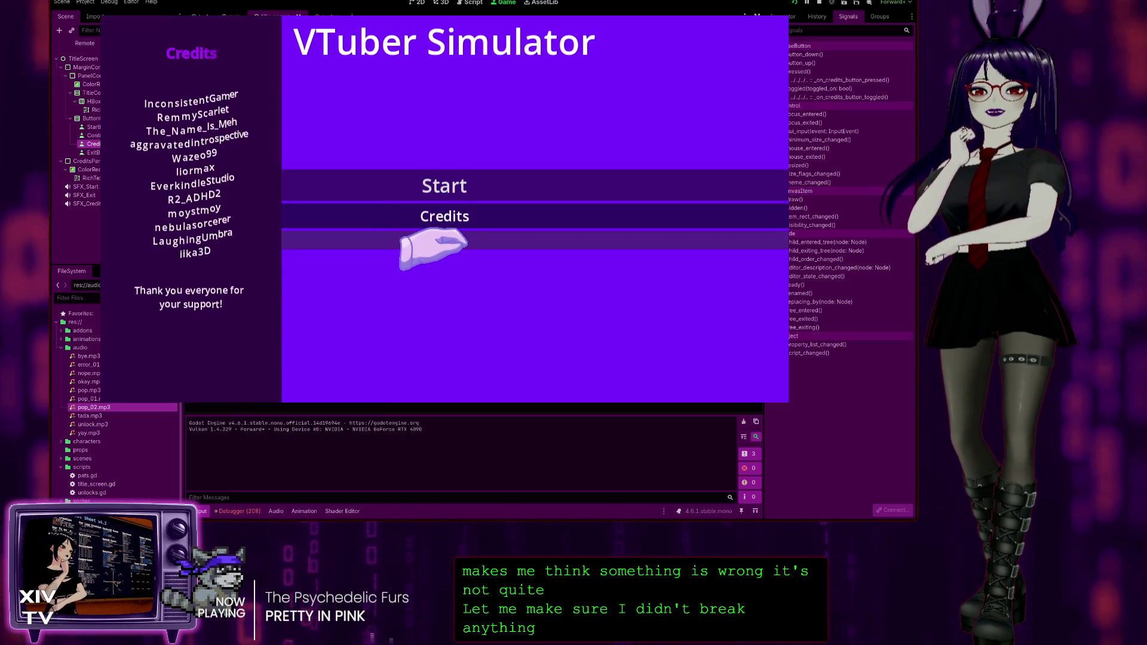
{"action": "left_click", "coordinate": [448, 245]}
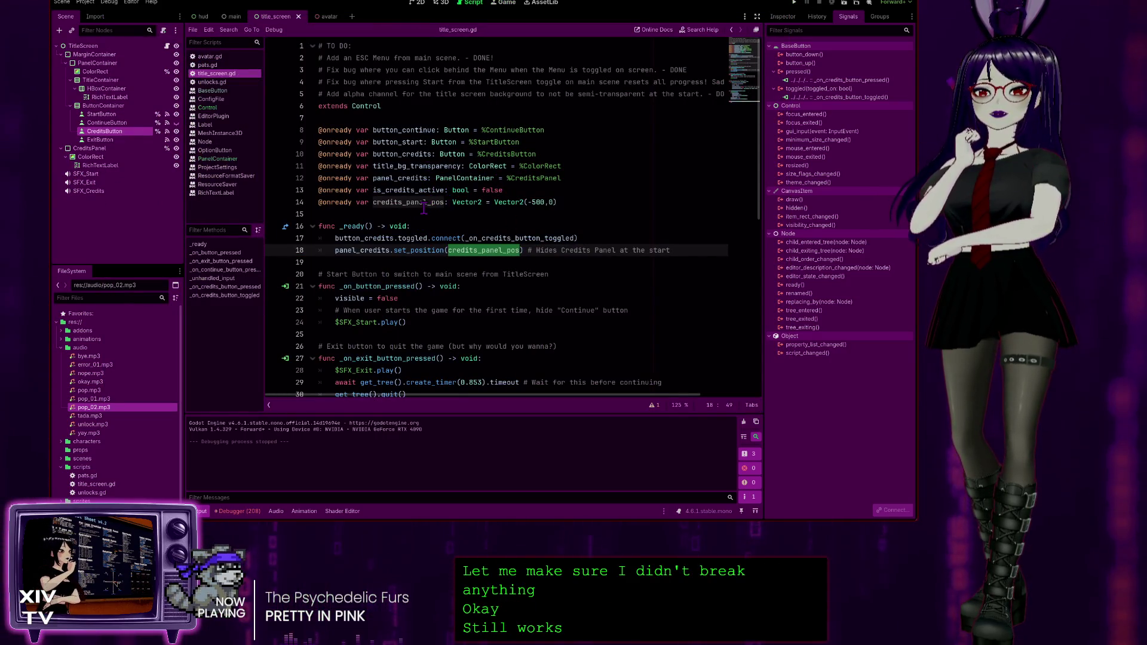
Replace Vector2(-500,0) on line 54 with credits_panel_pos, copied from line 18
{"action": "scroll", "coordinate": [474, 254], "scroll_direction": "down", "scroll_amount": 1}
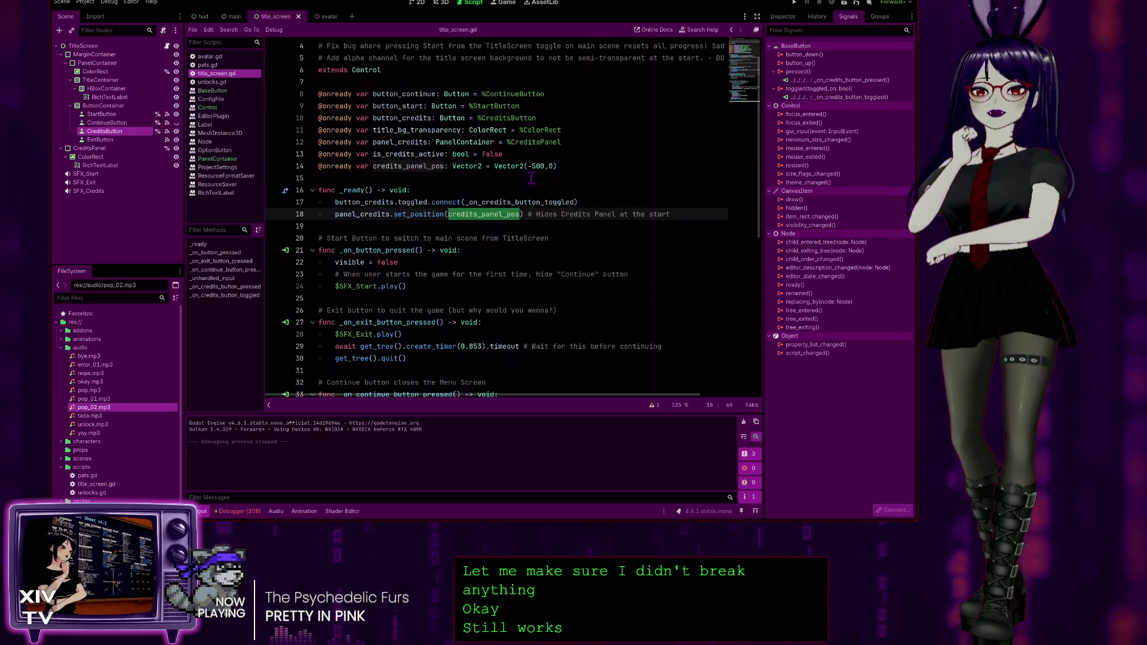
{"action": "scroll", "coordinate": [476, 227], "scroll_direction": "down", "scroll_amount": 1}
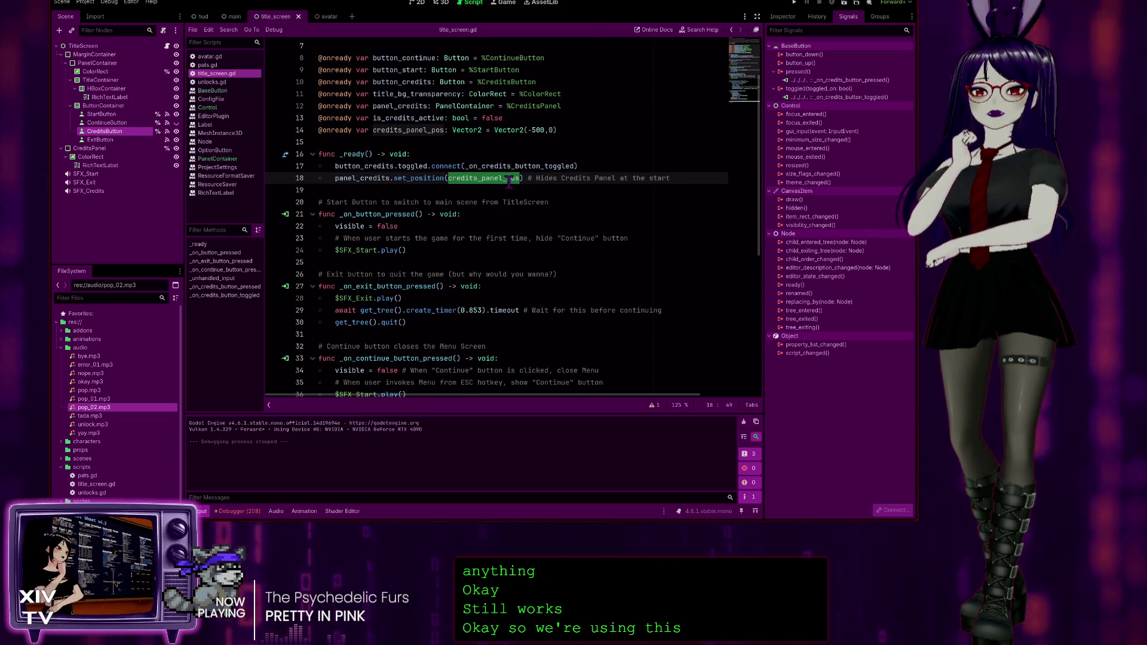
{"action": "left_click", "coordinate": [520, 178]}
{"action": "left_click_drag", "start_coordinate": [520, 178], "coordinate": [448, 180]}
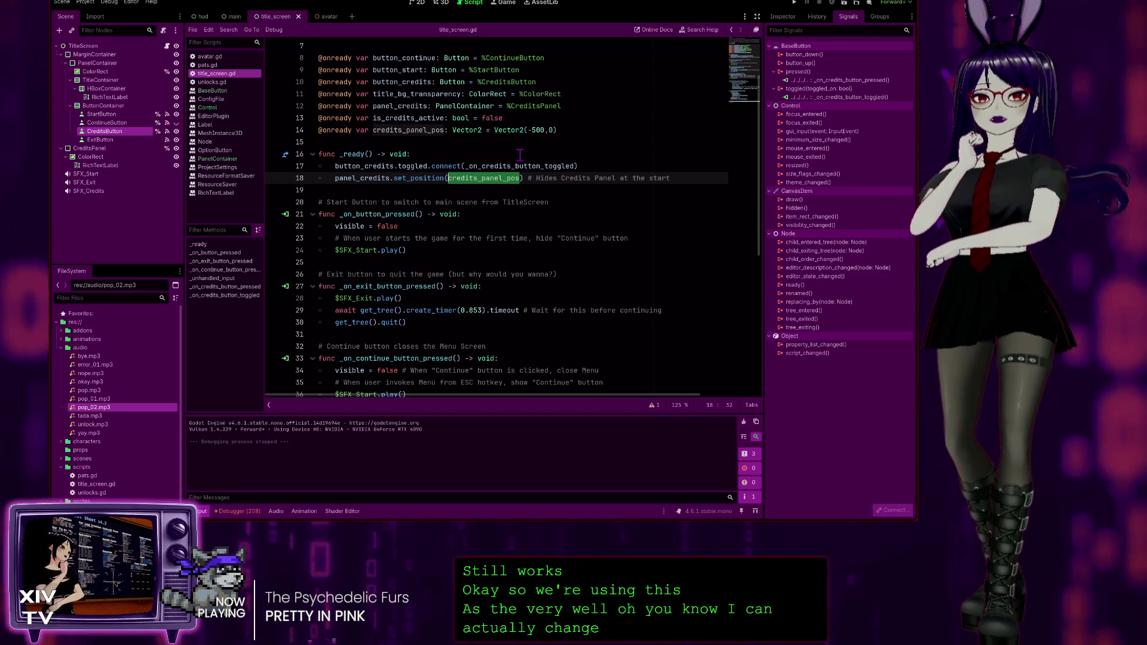
{"action": "scroll", "coordinate": [510, 184], "scroll_direction": "down", "scroll_amount": 7}
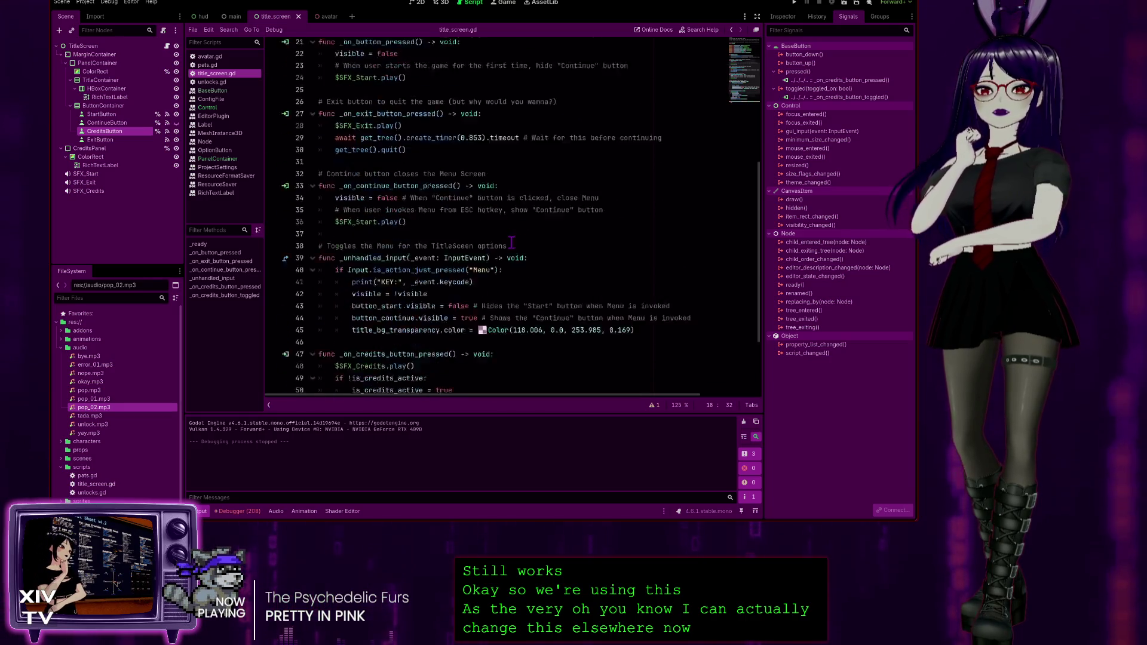
{"action": "scroll", "coordinate": [502, 220], "scroll_direction": "down", "scroll_amount": 1}
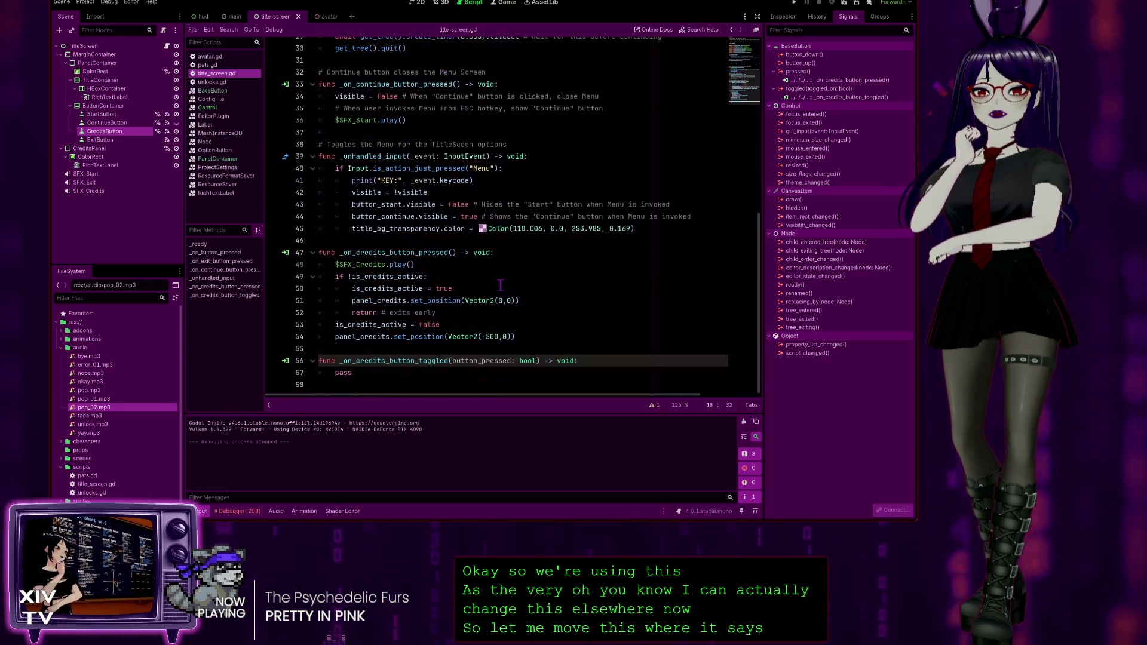
{"action": "left_click_drag", "start_coordinate": [448, 336], "coordinate": [509, 336]}
{"action": "type", "text": "credits_panel_pos"}
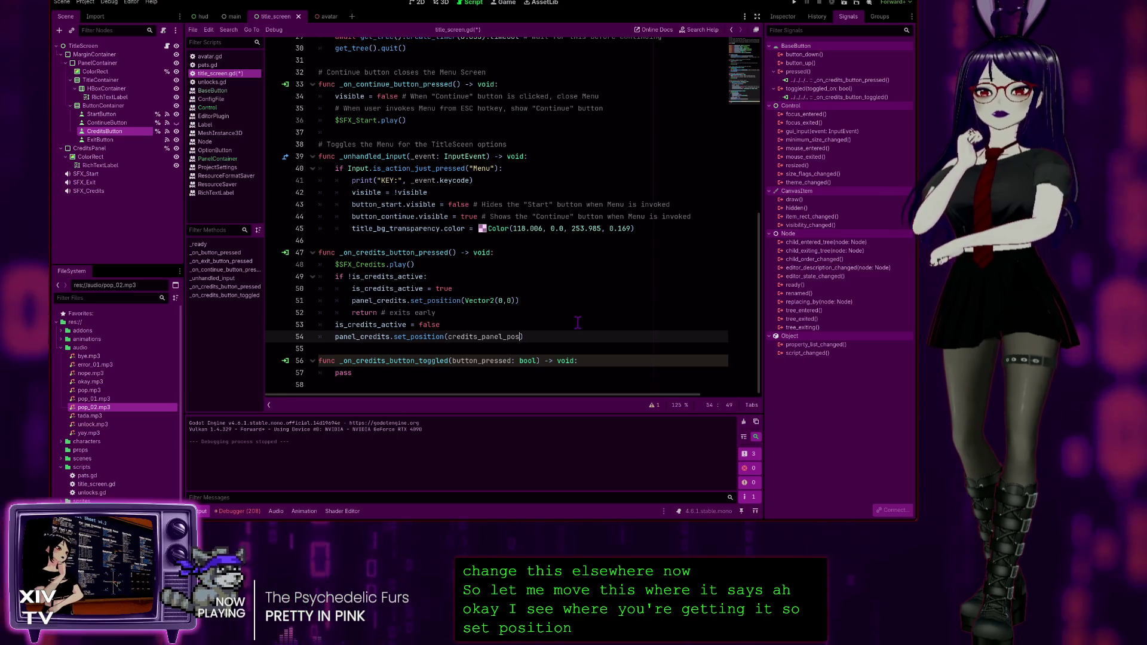
{"action": "scroll", "coordinate": [563, 207], "scroll_direction": "up", "scroll_amount": 10}
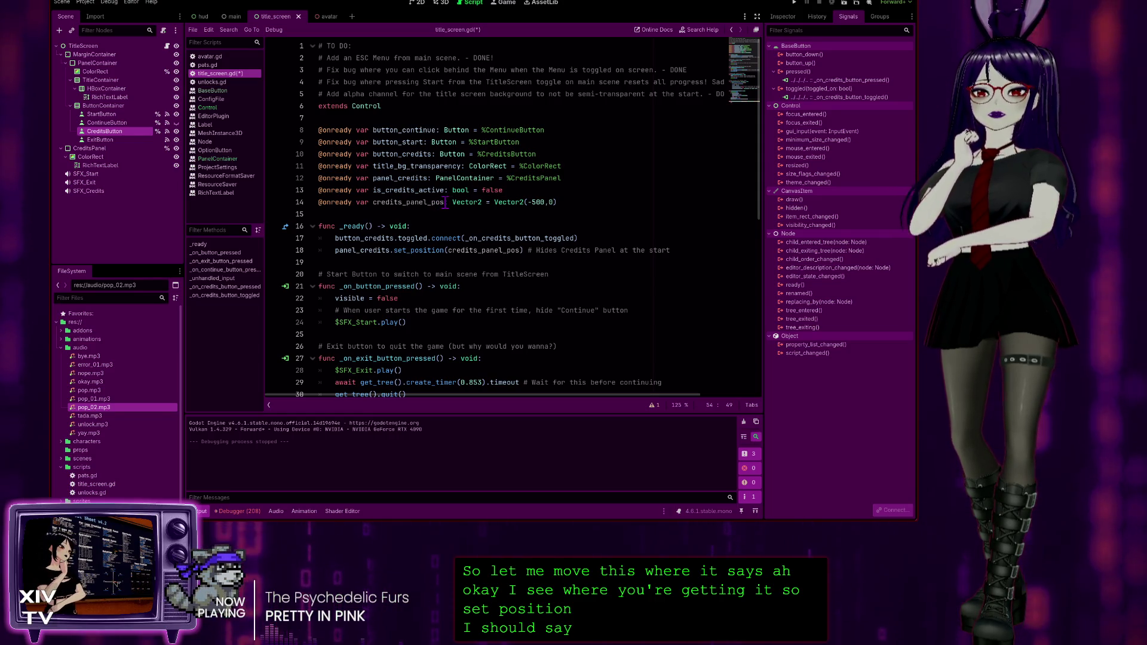
{"action": "scroll", "coordinate": [520, 336], "scroll_direction": "down", "scroll_amount": 10}
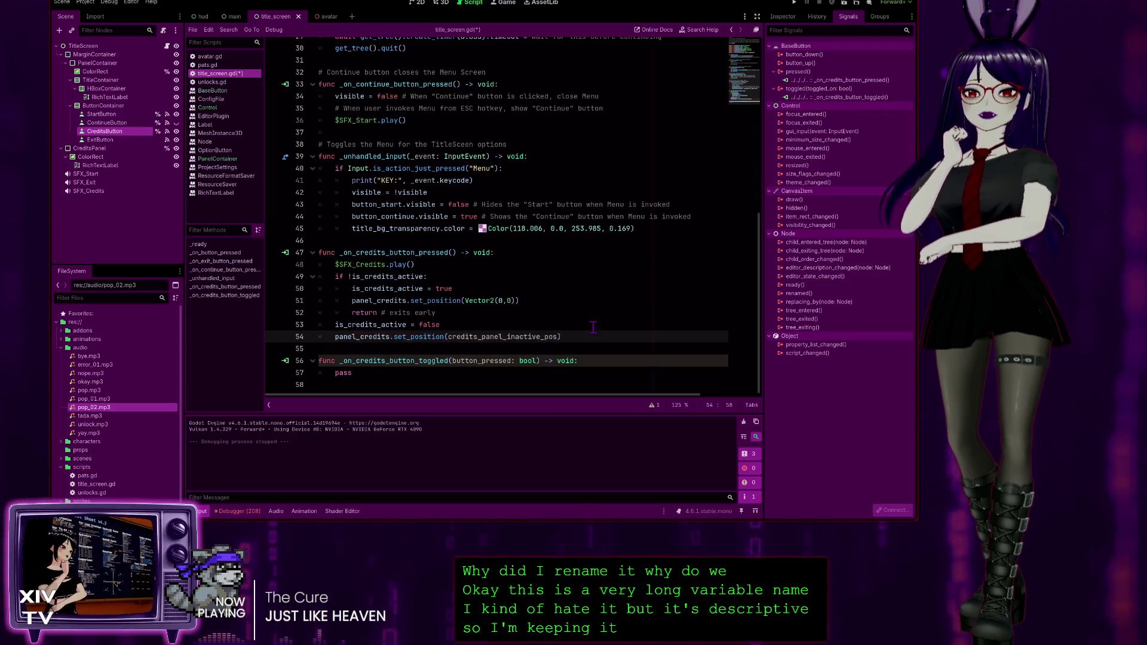
{"action": "scroll", "coordinate": [541, 355], "scroll_direction": "up", "scroll_amount": 10}
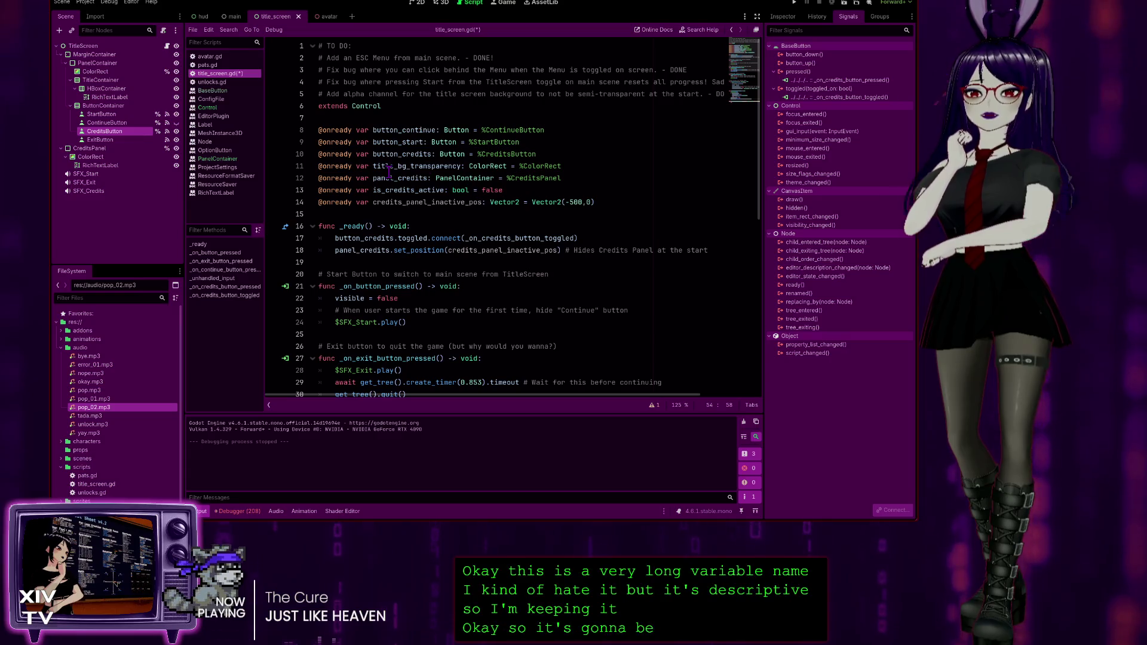
{"action": "left_click", "coordinate": [613, 201]}
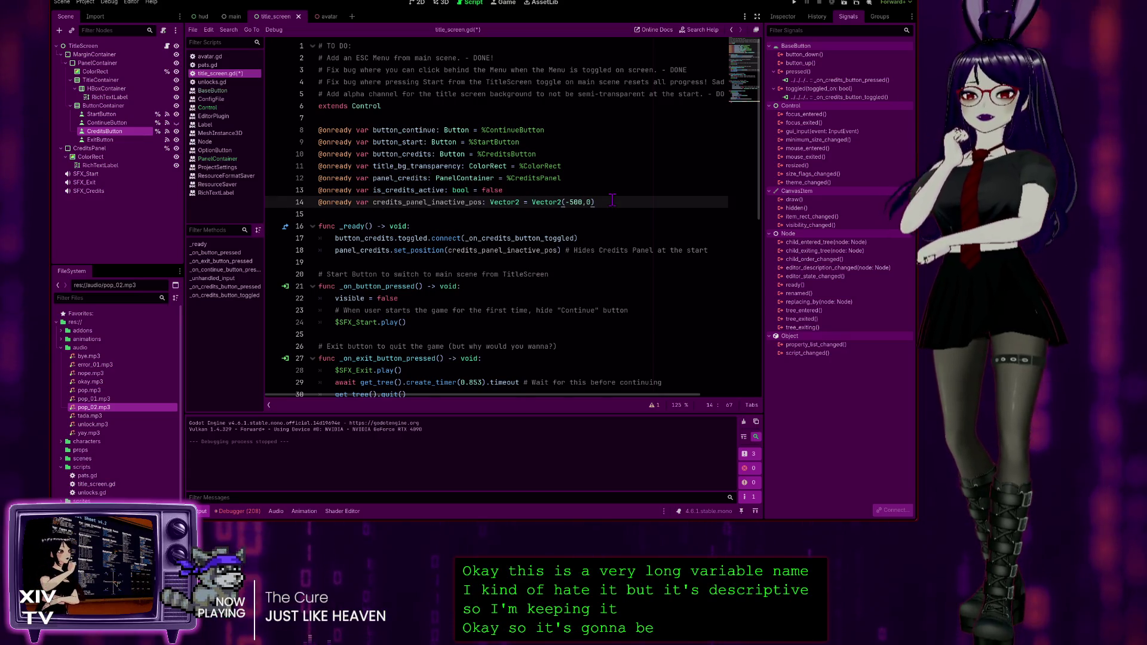
{"action": "key", "text": "Return"}
{"action": "type", "text": "@"}
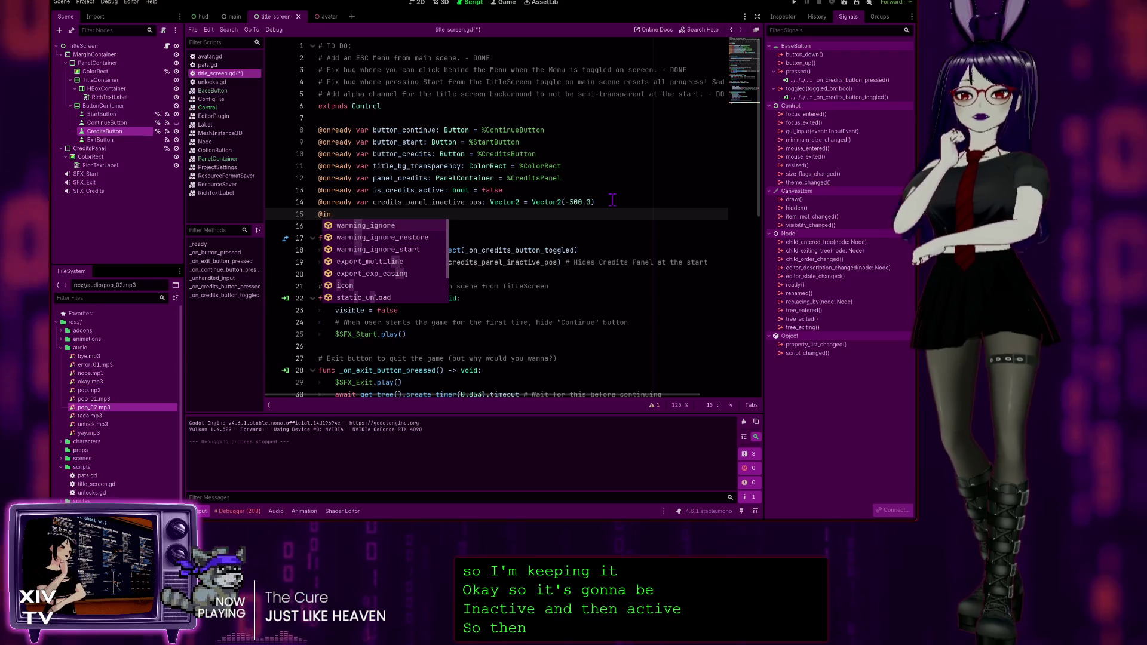
{"action": "type", "text": "onr"}
{"action": "key", "text": "Return"}
{"action": "type", "text": "var credits_panel_inactive_pos"}
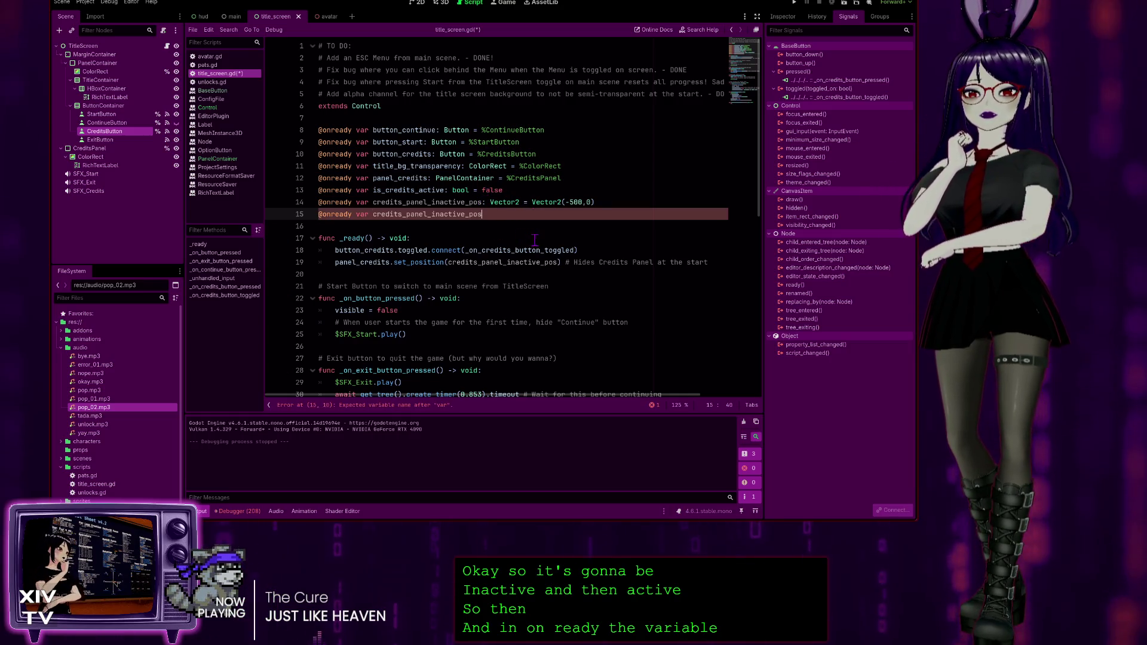
{"action": "left_click", "coordinate": [453, 218]}
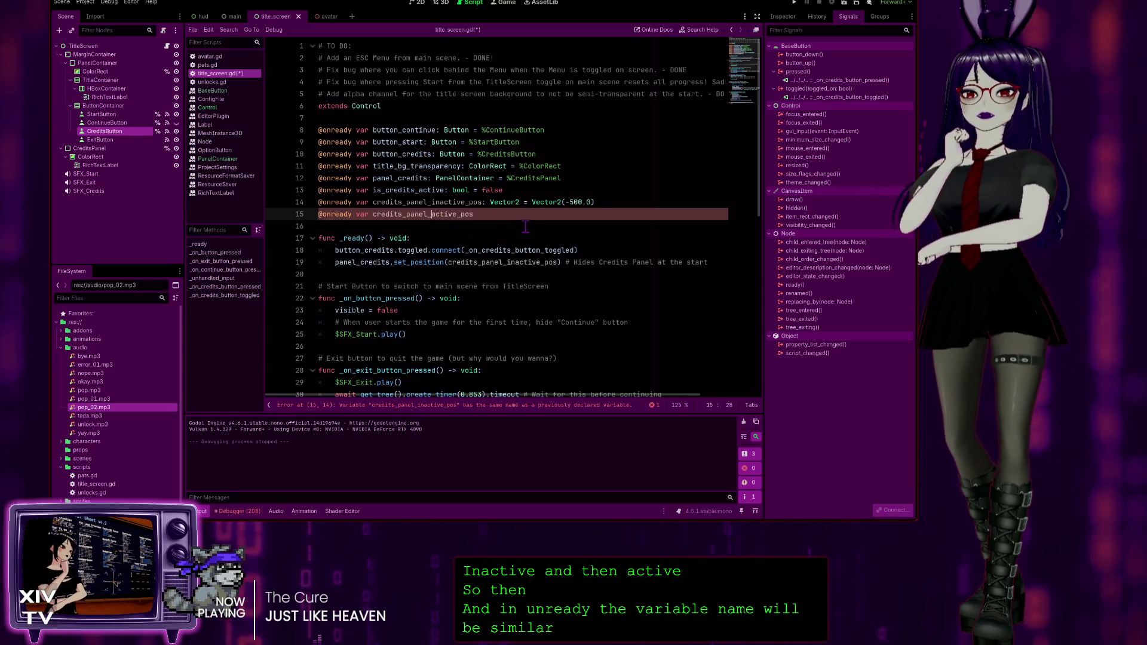
{"action": "key", "text": "BackSpace"}
{"action": "key", "text": "BackSpace"}
{"action": "left_click", "coordinate": [500, 216]}
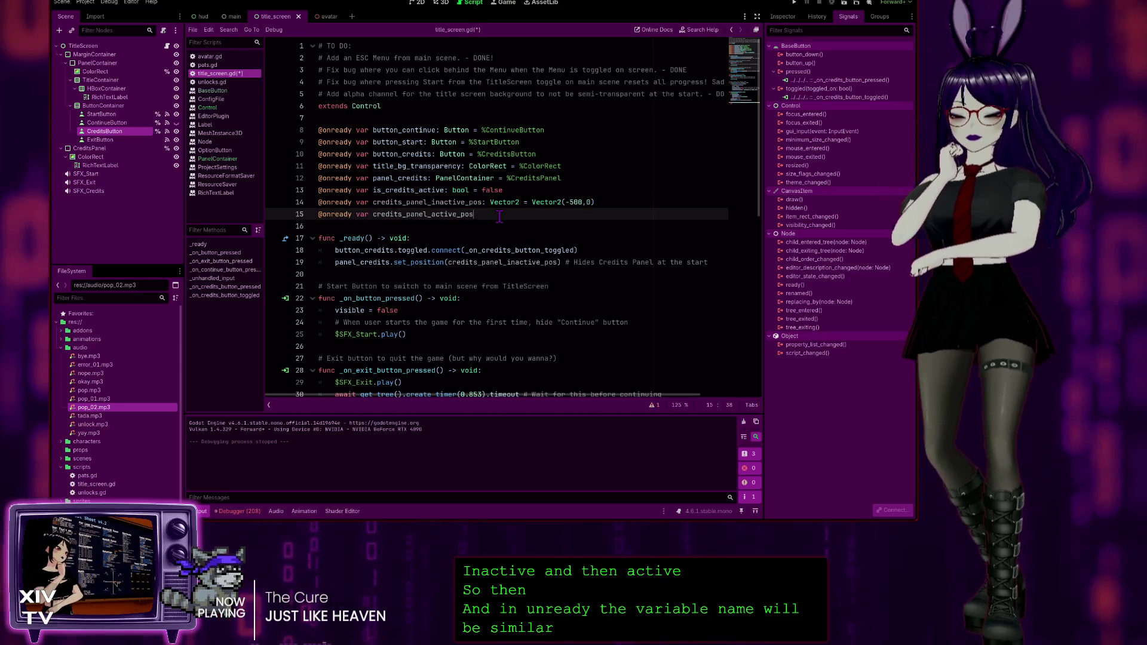
{"action": "type", "text": ":"}
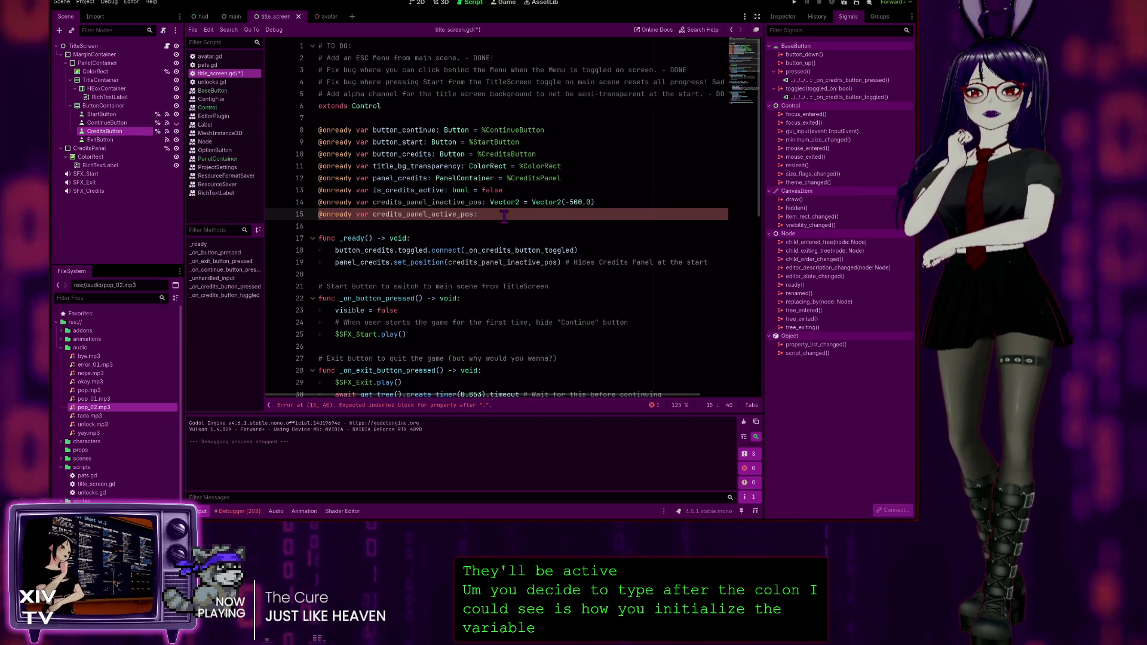
Type the variable as Vector2, pasting line 14's Vector2(-500,0) value and clearing -500 toward Vector2(0,0)
{"action": "type", "text": "Vectors"}
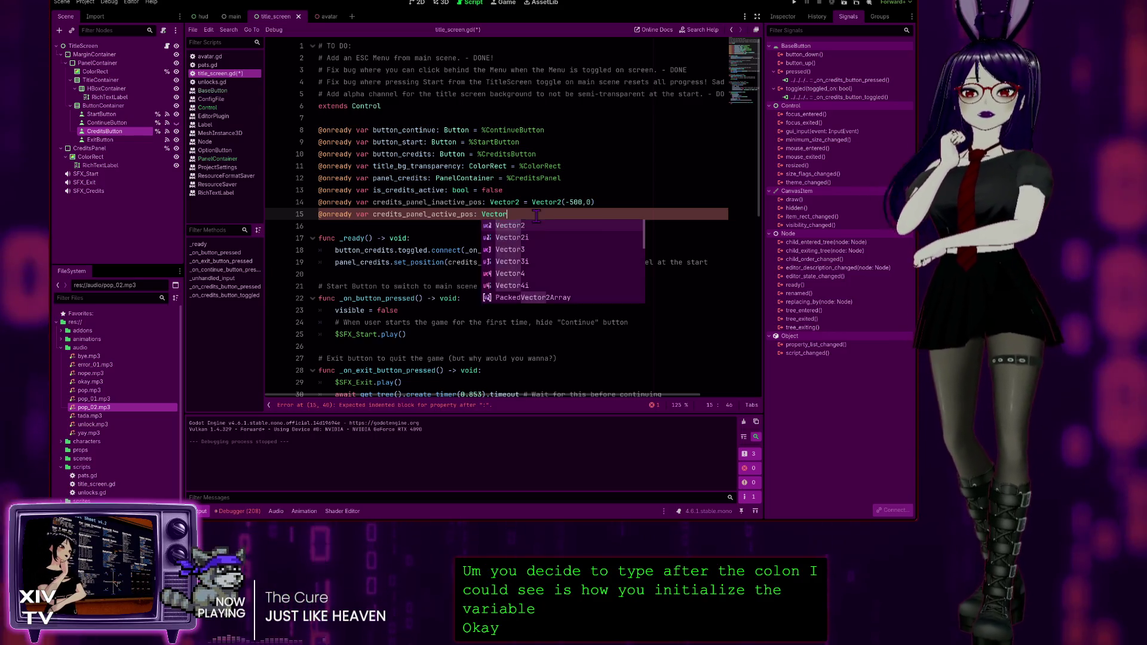
{"action": "key", "text": "BackSpace"}
{"action": "key", "text": "BackSpace"}
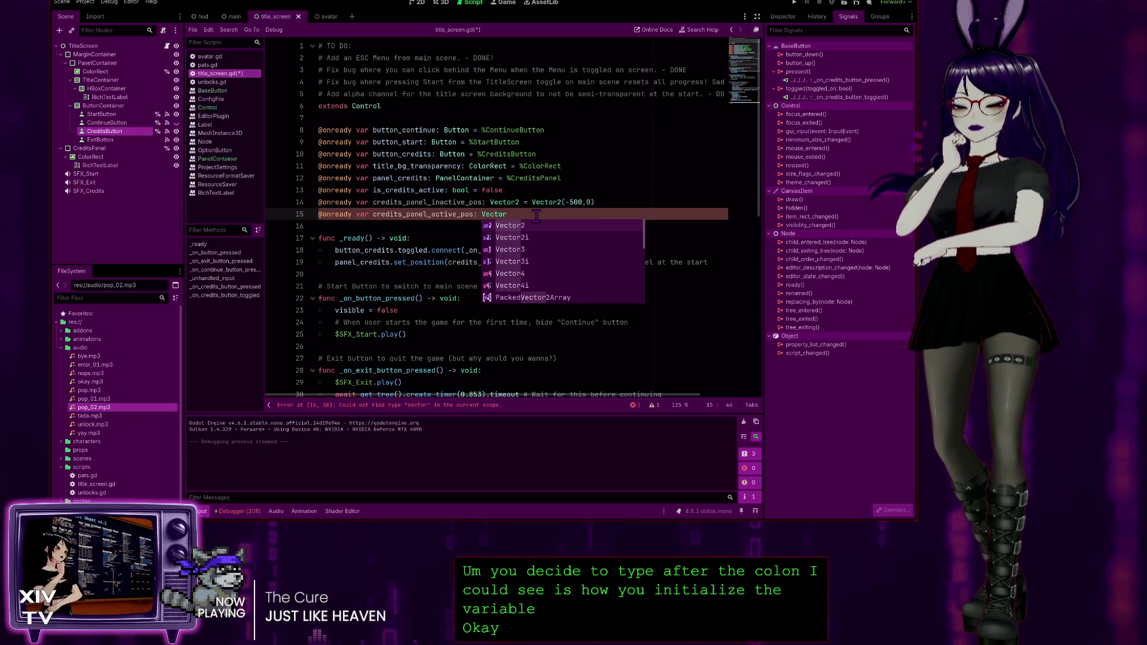
{"action": "type", "text": "2 ="}
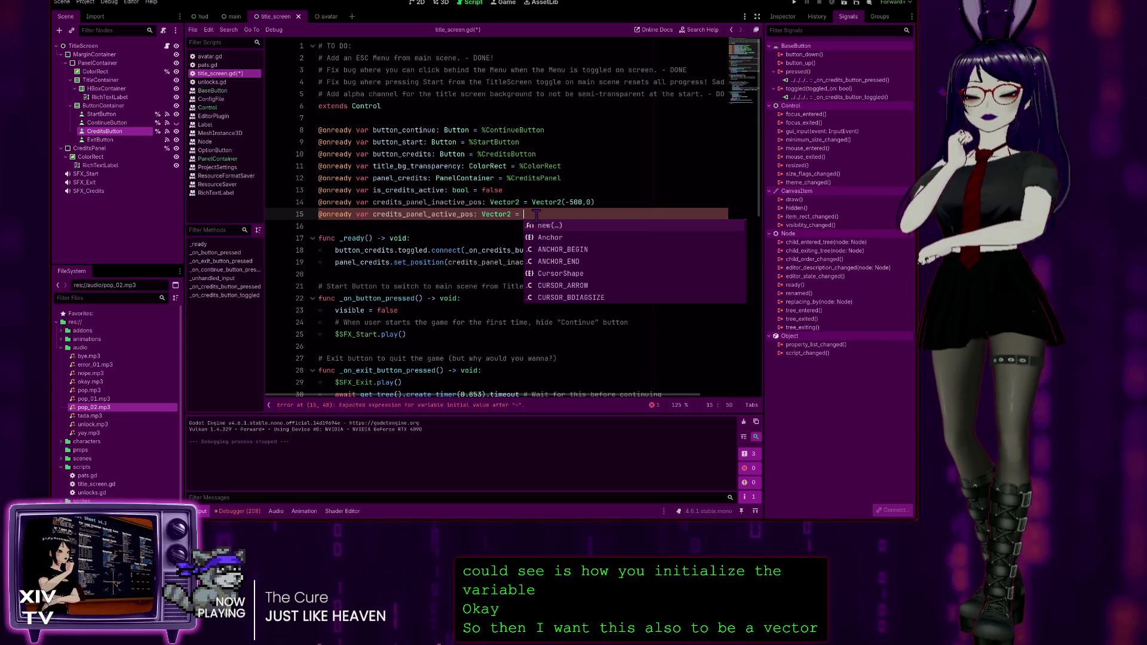
{"action": "left_click", "coordinate": [571, 203]}
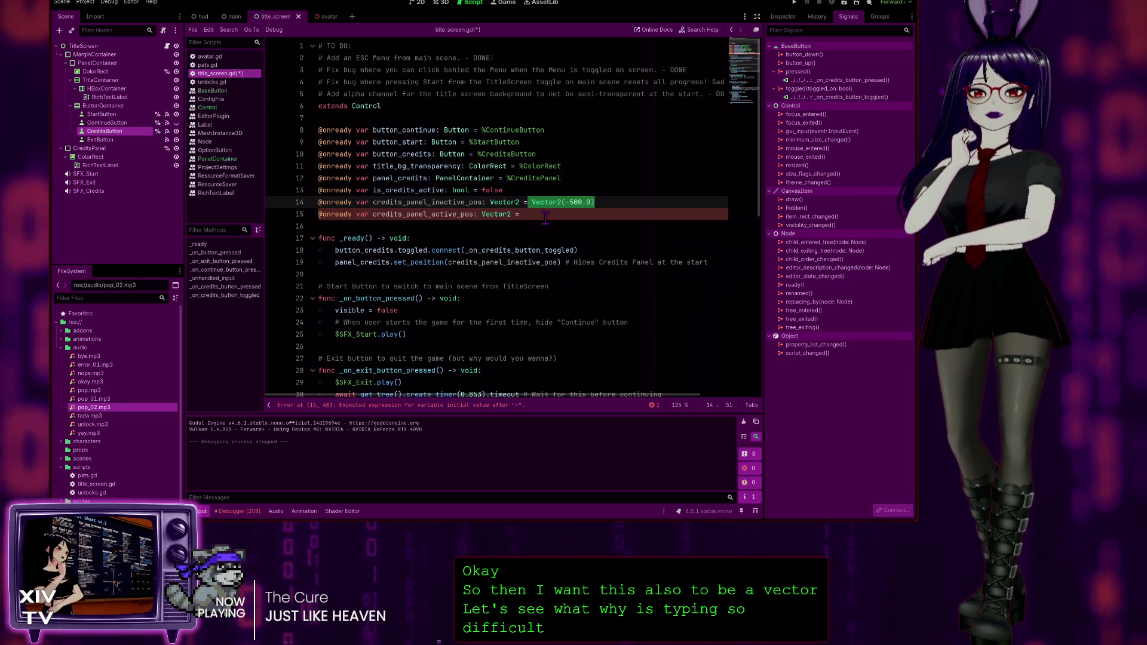
{"action": "left_click", "coordinate": [551, 215]}
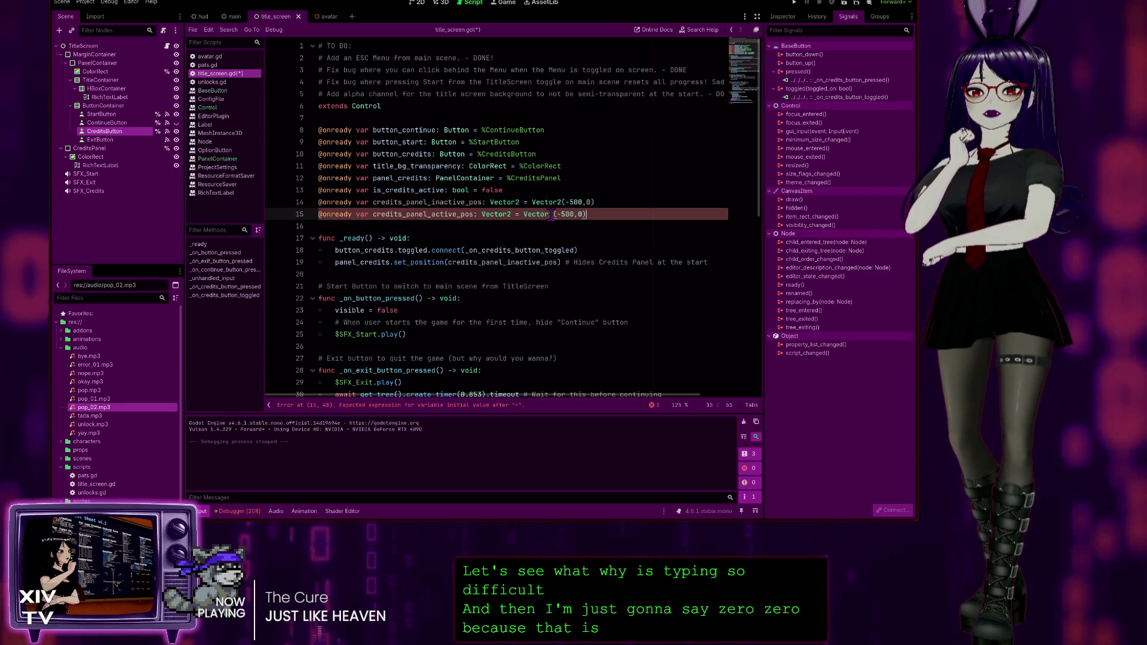
{"action": "type", "text": "Vector2(-500,0)"}
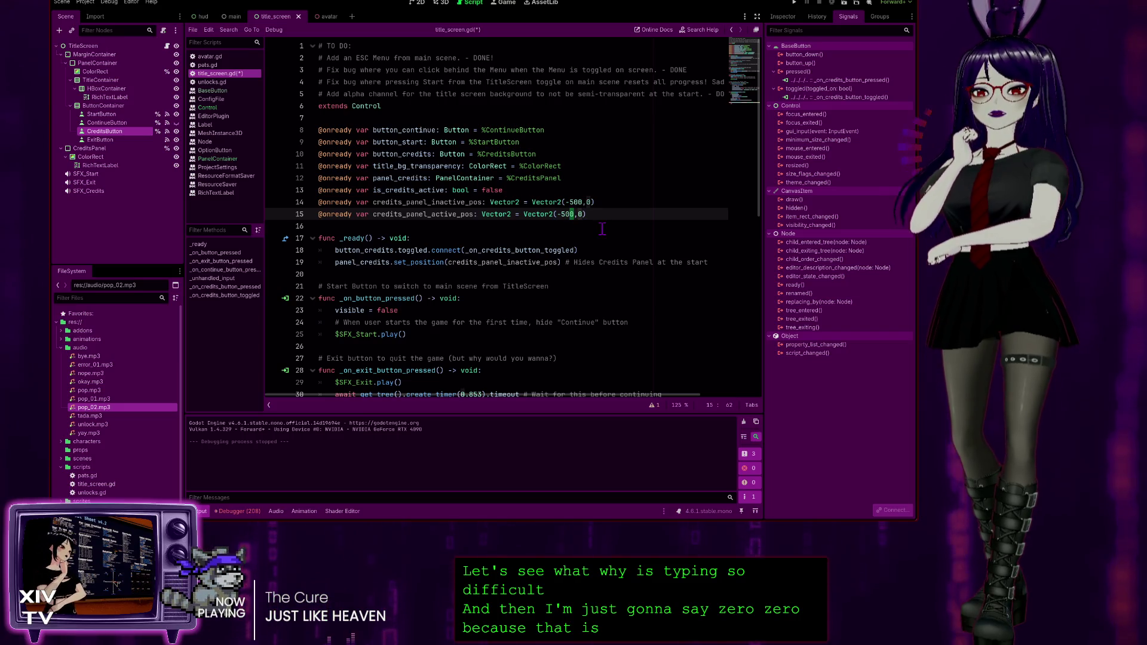
{"action": "key", "text": "BackSpace"}
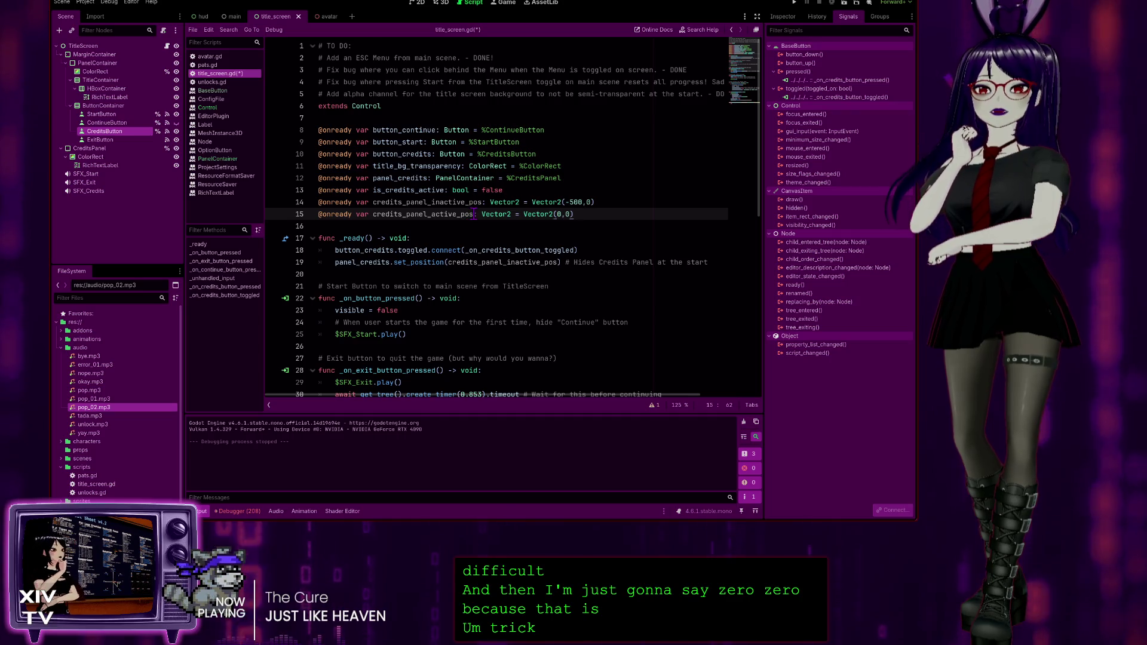
{"action": "left_click_drag", "start_coordinate": [473, 215], "coordinate": [372, 215]}
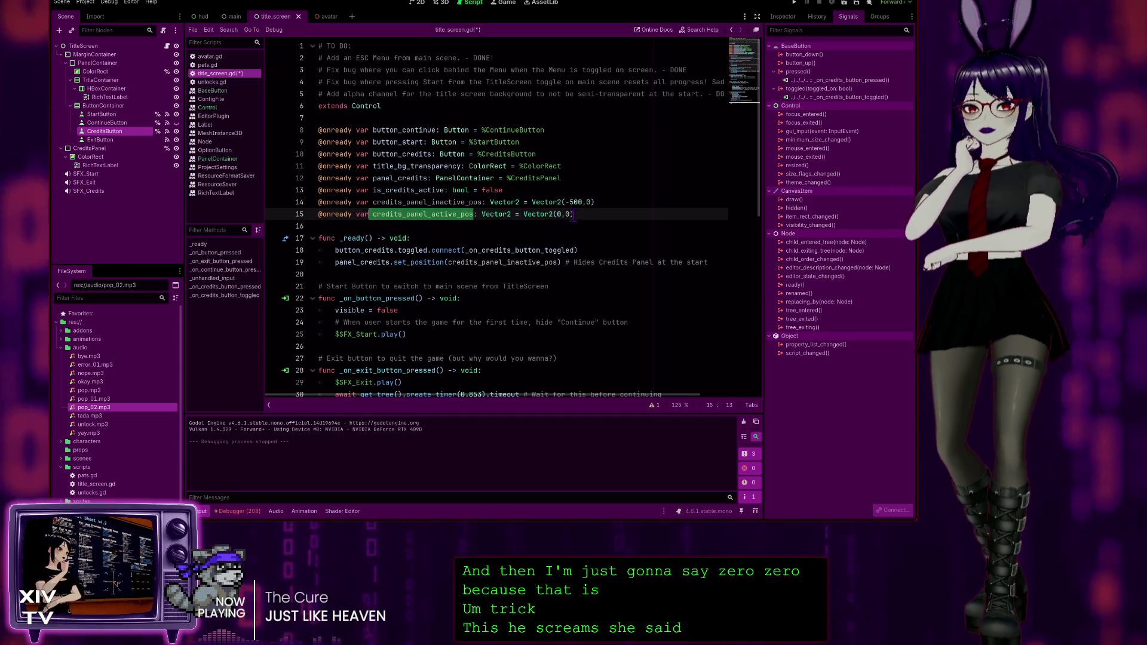
{"action": "scroll", "coordinate": [504, 341], "scroll_direction": "down", "scroll_amount": 10}
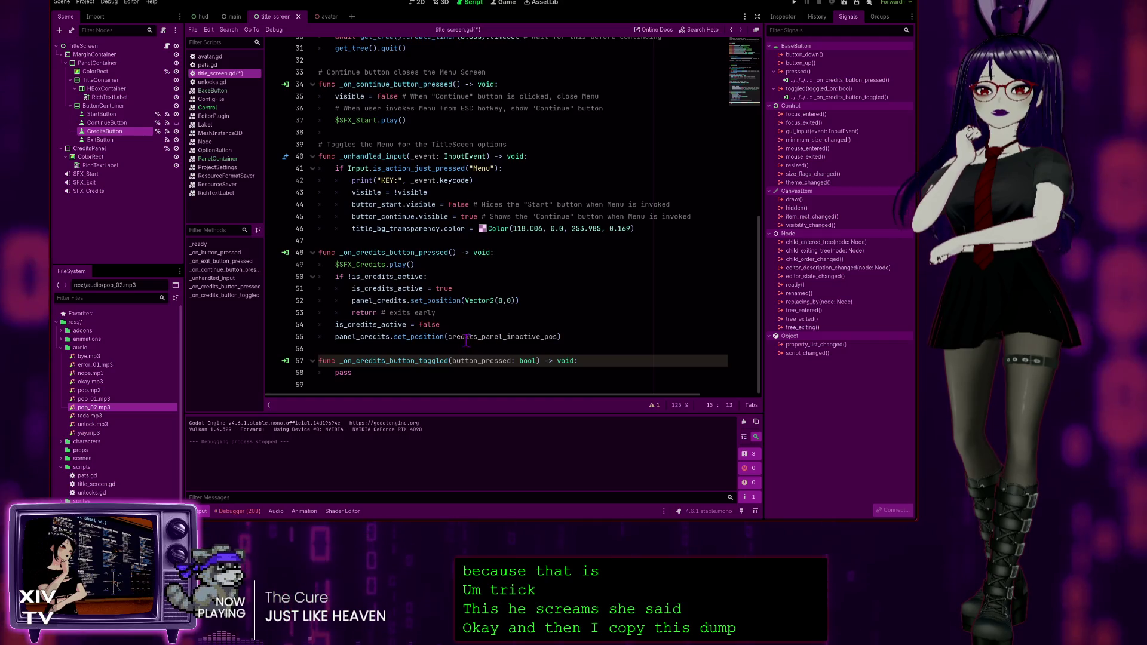
Finish the Vector2 value on line 52 with ',0))'
{"action": "left_click", "coordinate": [464, 300]}
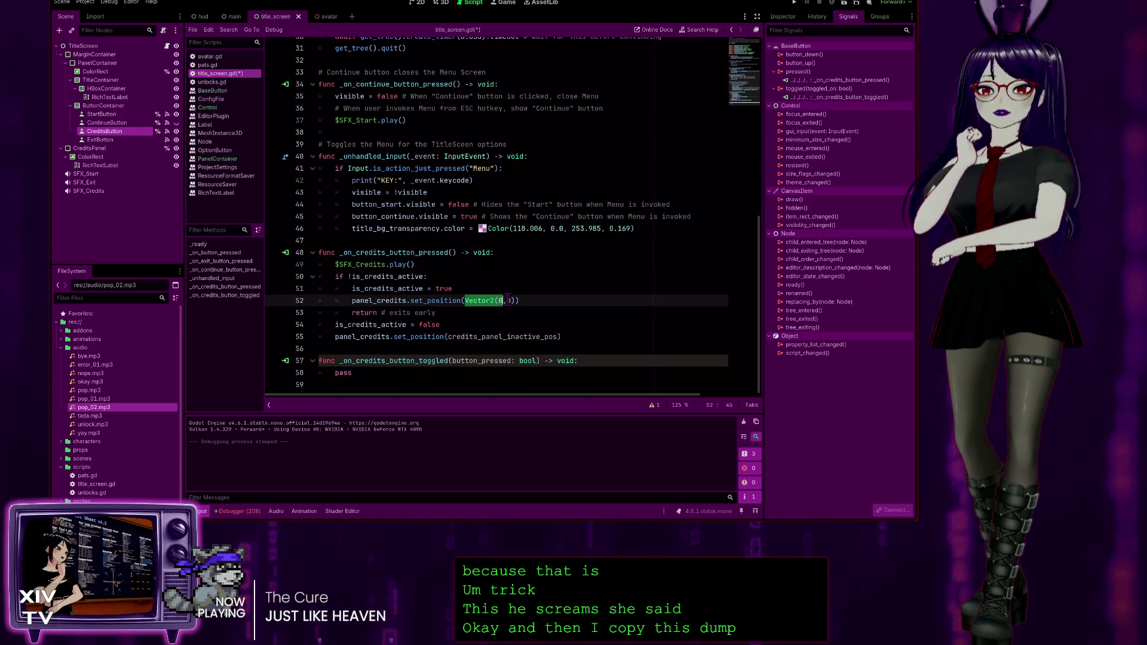
{"action": "type", "text": ",0)"}
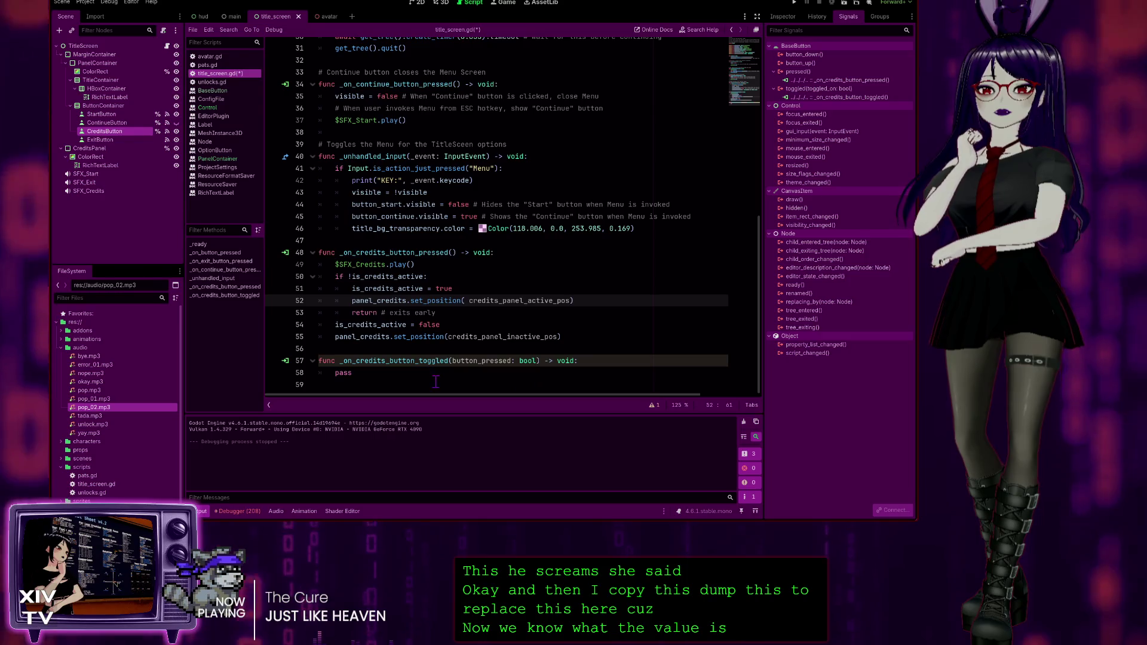
{"action": "scroll", "coordinate": [452, 315], "scroll_direction": "up", "scroll_amount": 1}
{"action": "scroll", "coordinate": [452, 315], "scroll_direction": "up", "scroll_amount": 8}
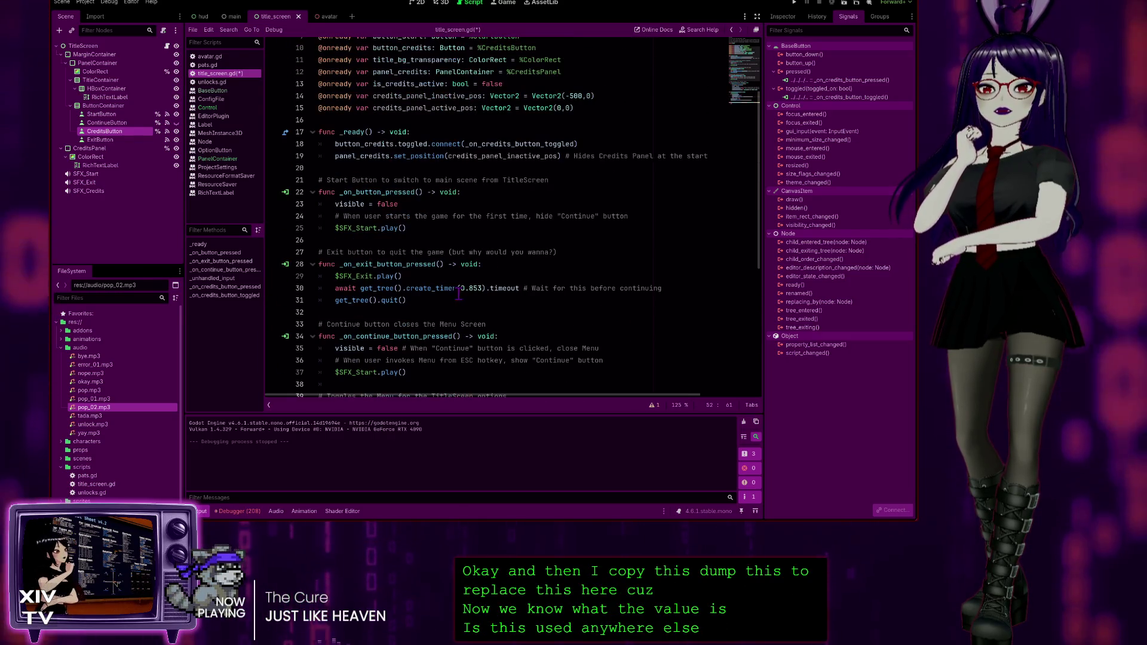
{"action": "scroll", "coordinate": [474, 230], "scroll_direction": "down", "scroll_amount": 9}
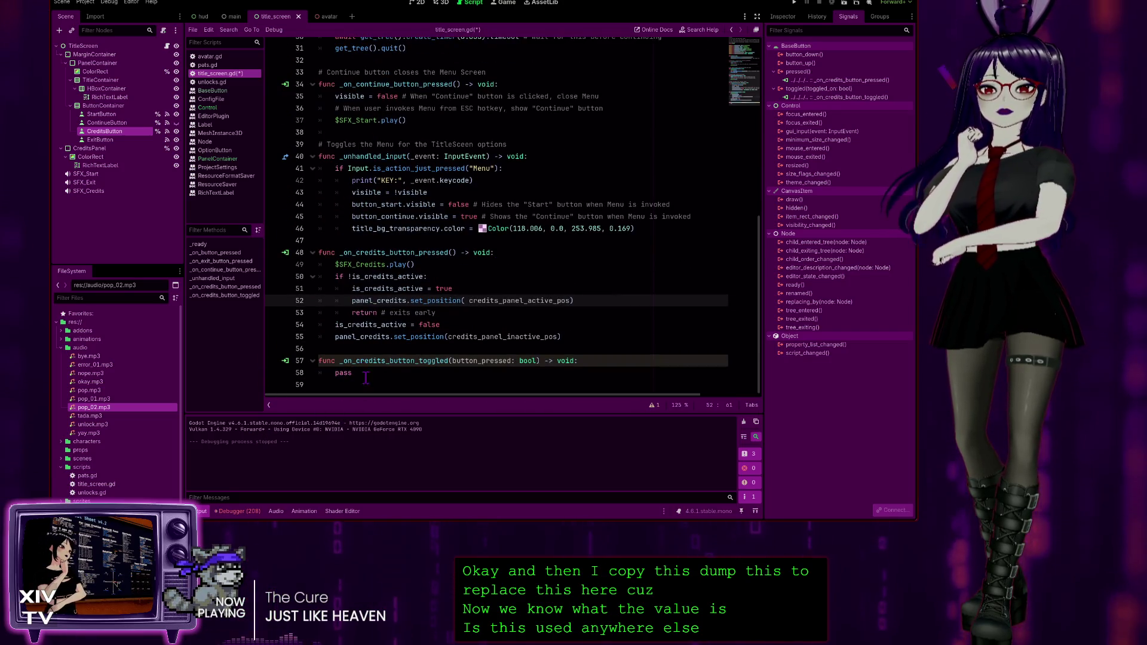
Disconnect the credits button's toggled signal from its handler
{"action": "left_click", "coordinate": [289, 361]}
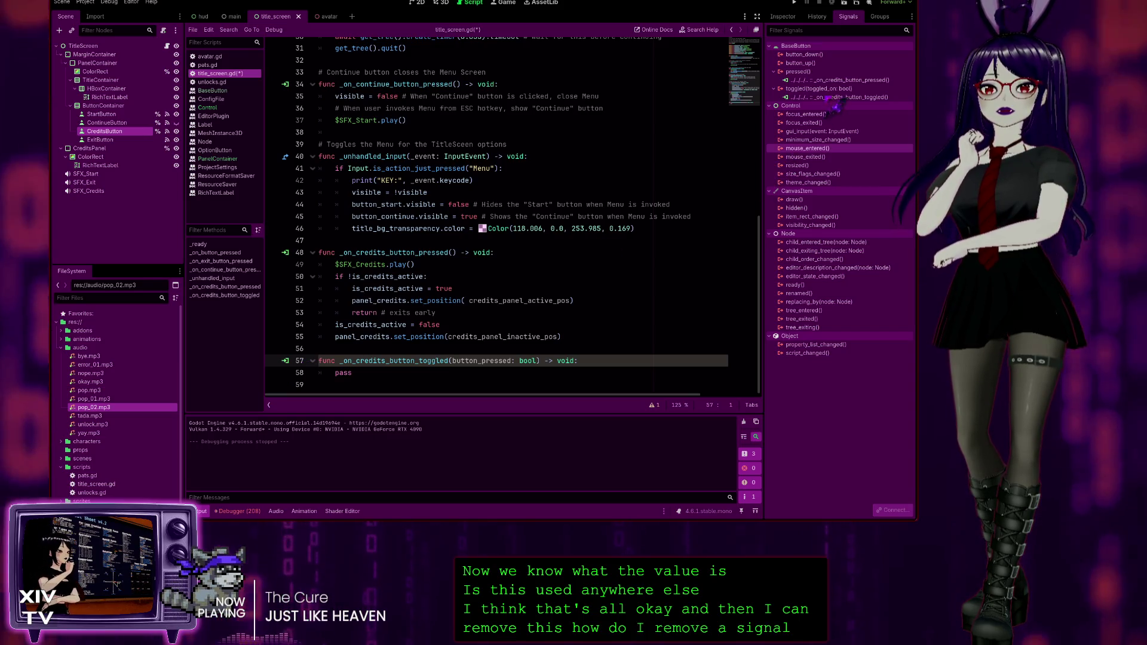
{"action": "right_click", "coordinate": [836, 97]}
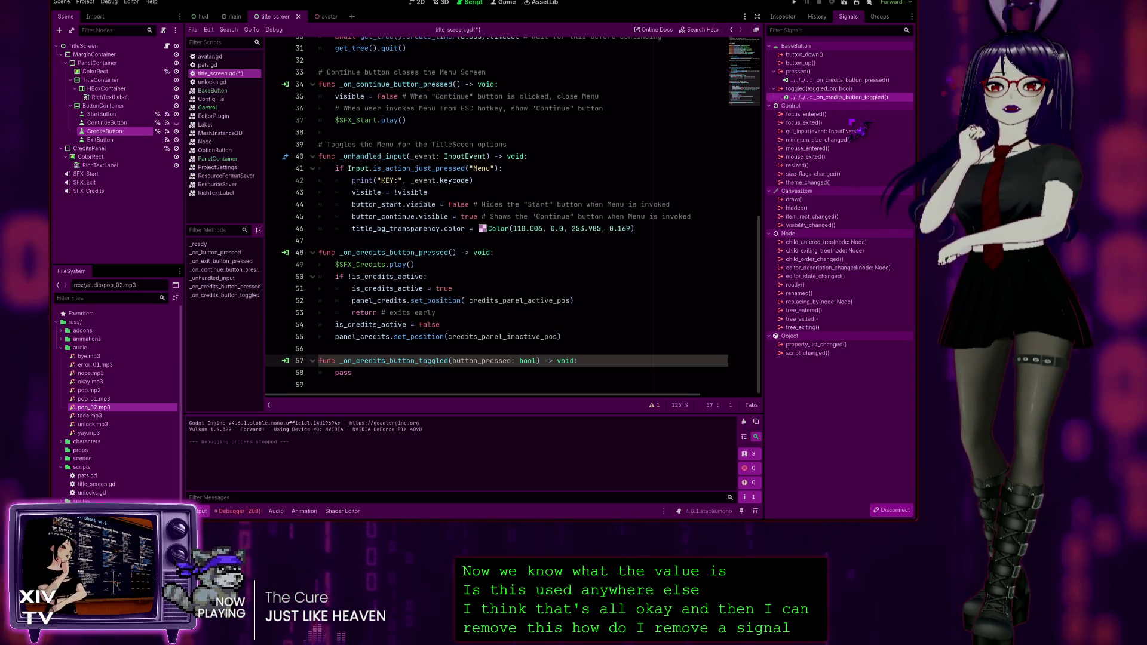
{"action": "left_click", "coordinate": [852, 124]}
Delete the unused _on_credits_button_toggled function and the trailing blank lines
{"action": "left_click_drag", "start_coordinate": [443, 384], "coordinate": [296, 361]}
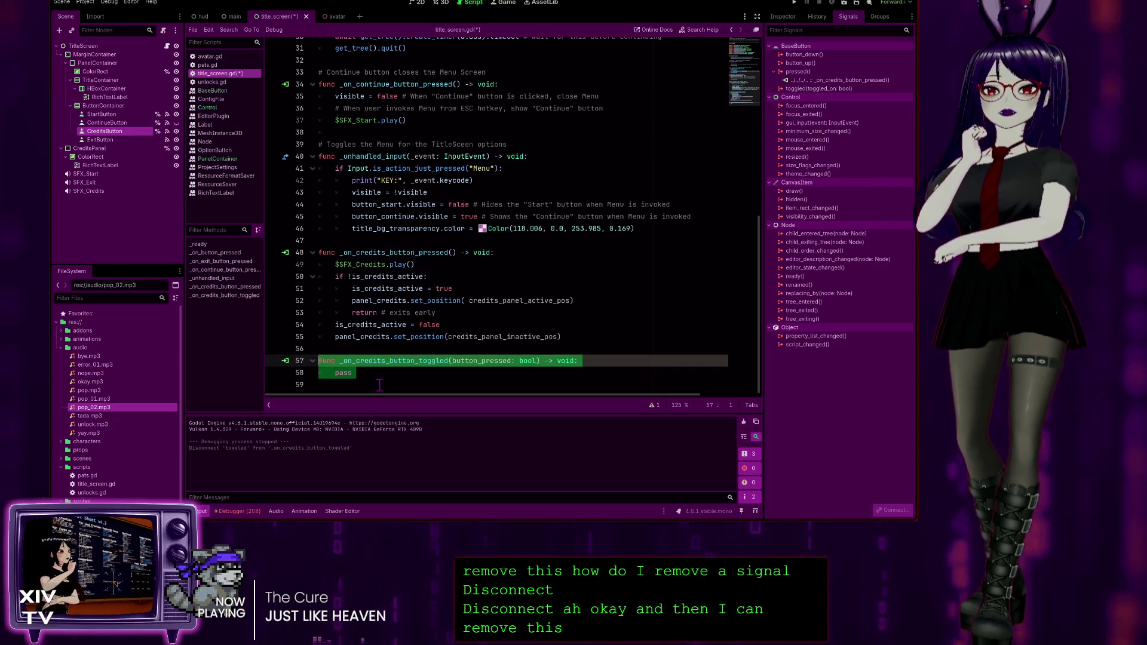
{"action": "key", "text": "Delete"}
{"action": "key", "text": "BackSpace"}
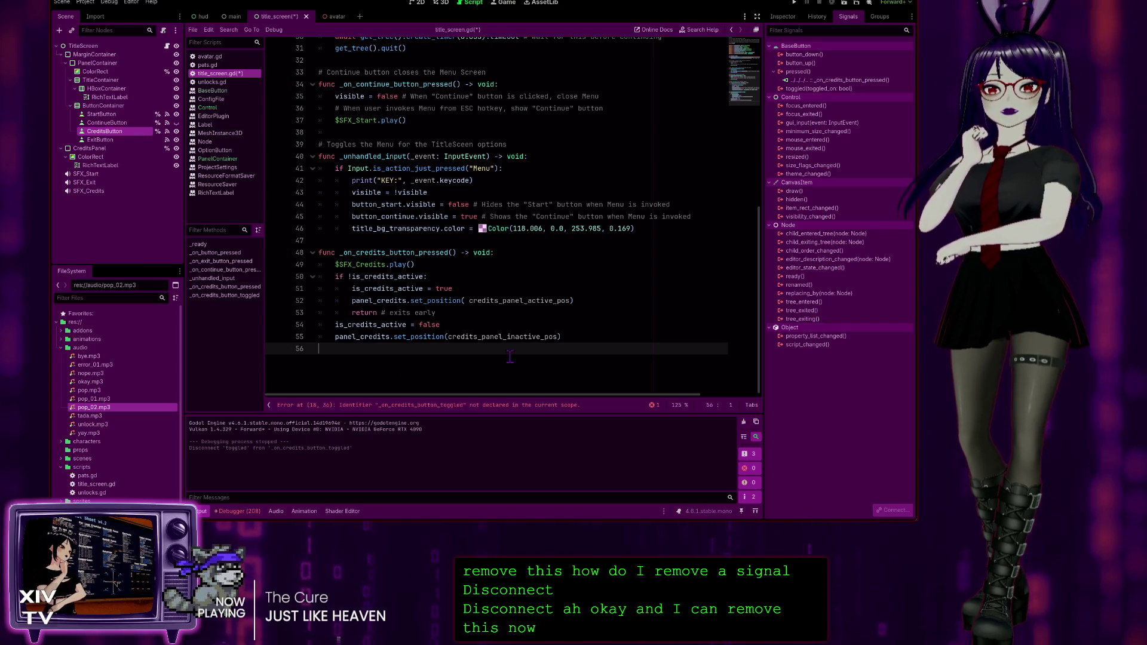
{"action": "key", "text": "BackSpace"}
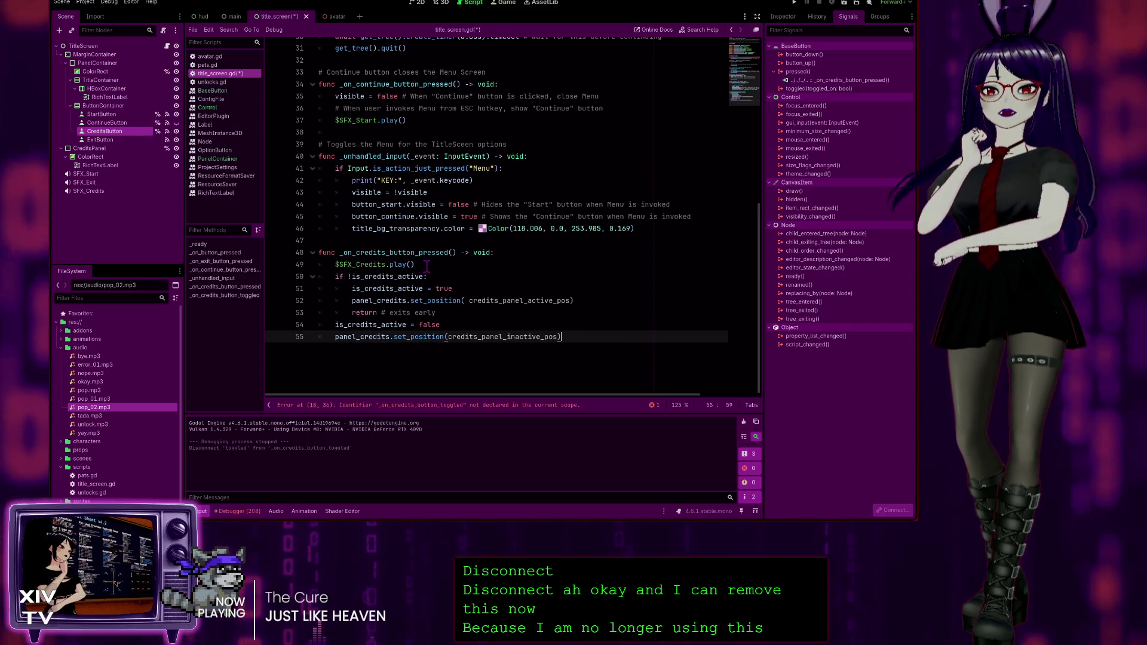
Save title_screen.gd and run the project, which stops on a line-18 parse error
{"action": "left_click", "coordinate": [558, 281]}
{"action": "key", "text": "ctrl+s"}
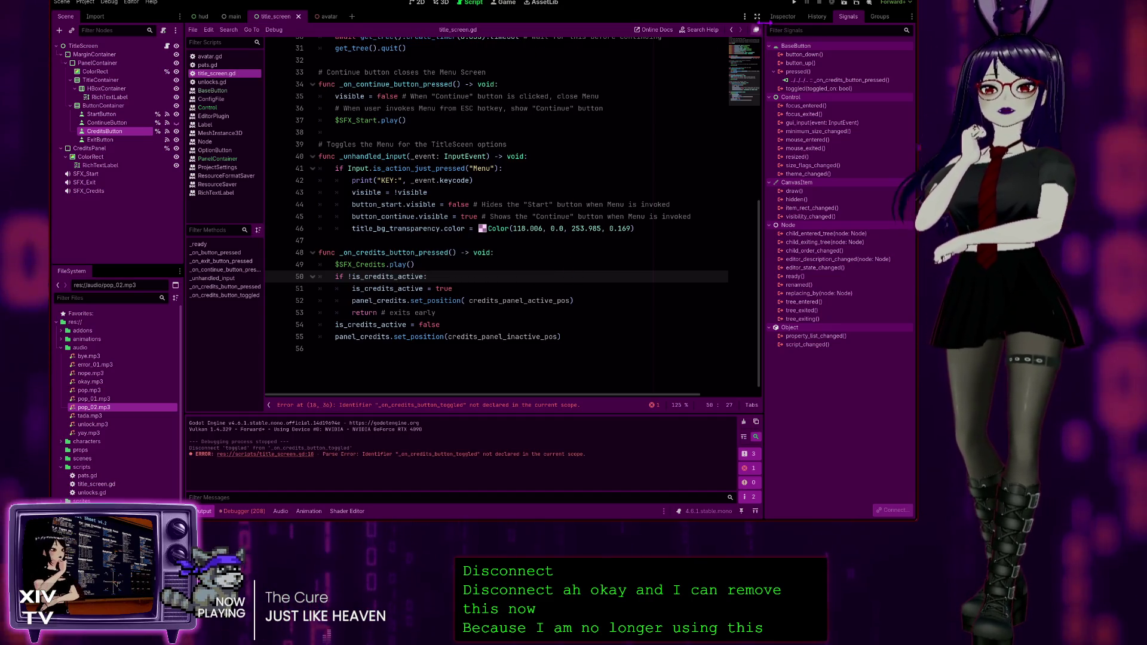
{"action": "key", "text": "F5"}
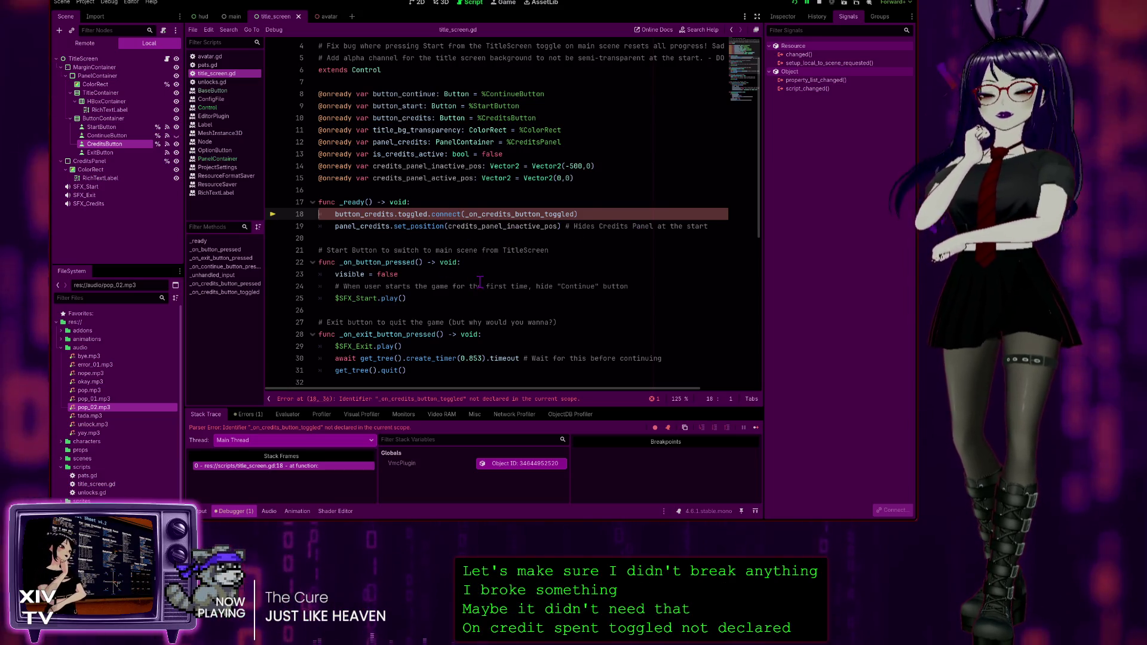
Undo to restore the deleted _on_credits_button_toggled function
{"action": "scroll", "coordinate": [478, 280], "scroll_direction": "down", "scroll_amount": 8}
{"action": "left_click", "coordinate": [457, 323]}
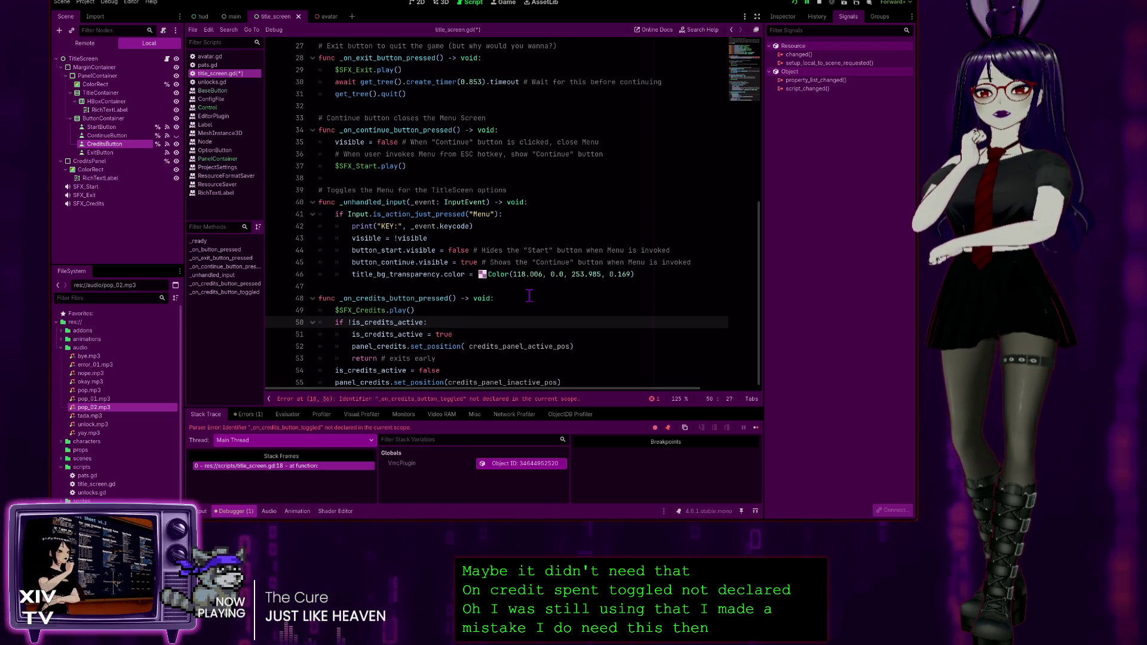
{"action": "key", "text": "ctrl+z"}
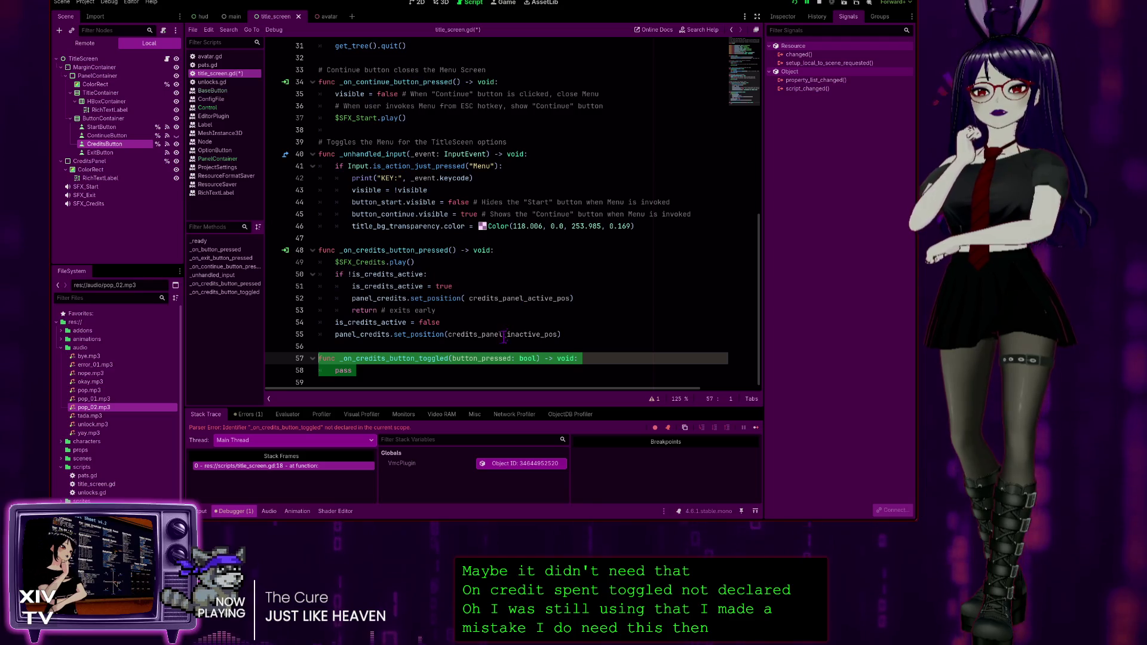
{"action": "left_click", "coordinate": [411, 371]}
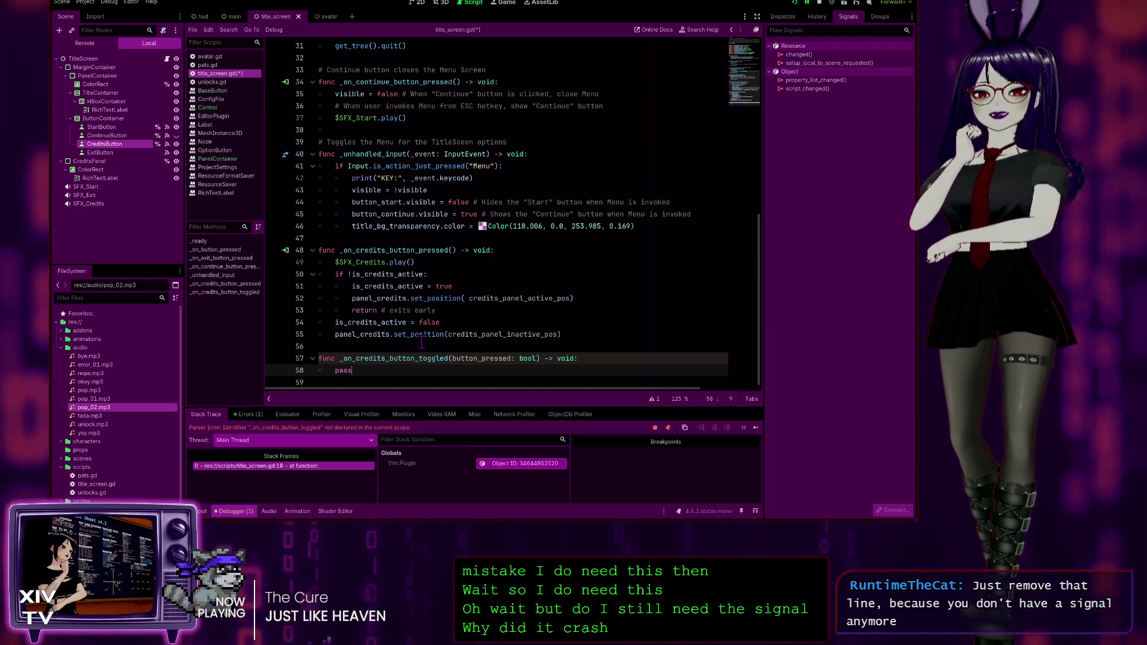
Remove the line-18 toggled.connect call and the _on_credits_button_toggled function
{"action": "scroll", "coordinate": [403, 335], "scroll_direction": "up", "scroll_amount": 8}
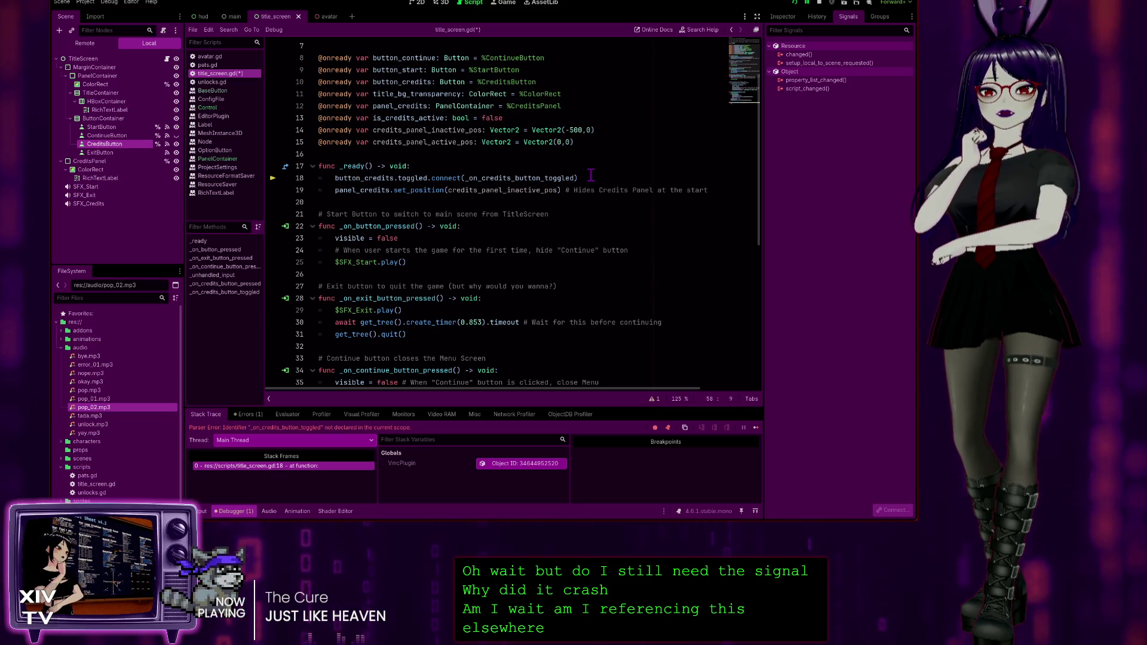
{"action": "left_click", "coordinate": [591, 176]}
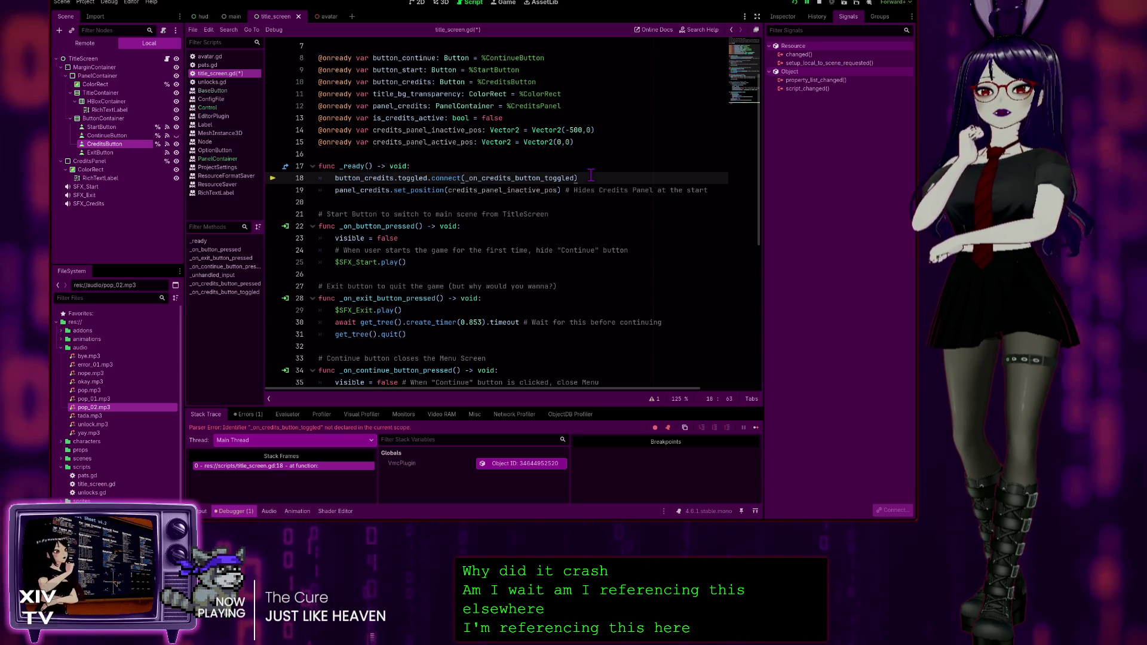
{"action": "left_click_drag", "start_coordinate": [591, 176], "coordinate": [267, 183]}
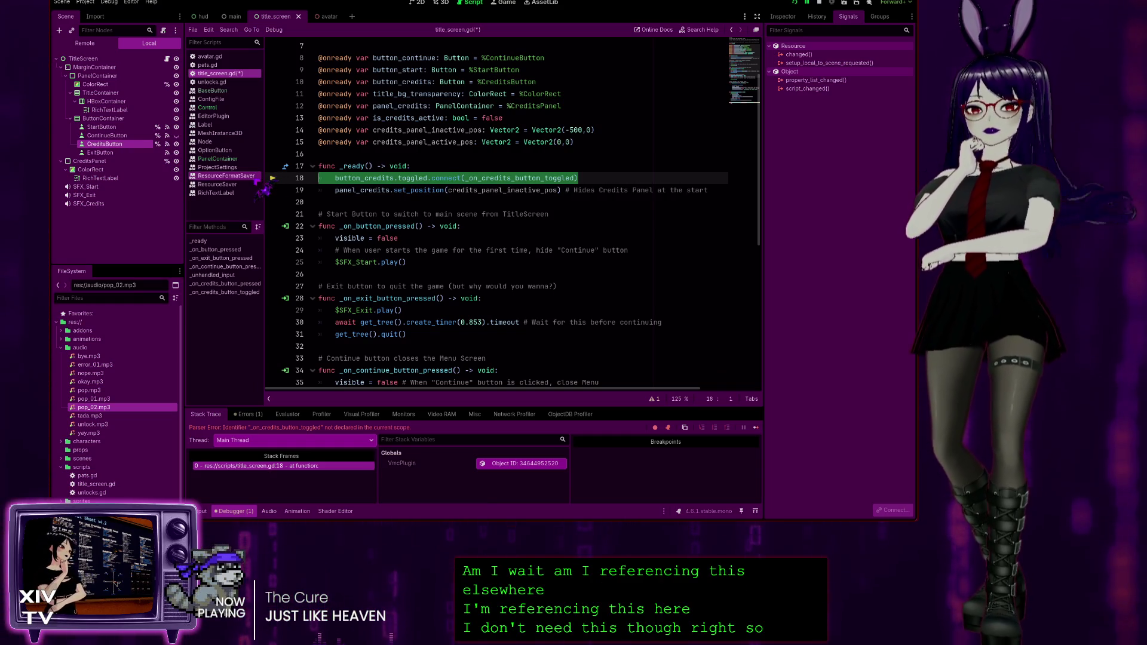
{"action": "key", "text": "BackSpace"}
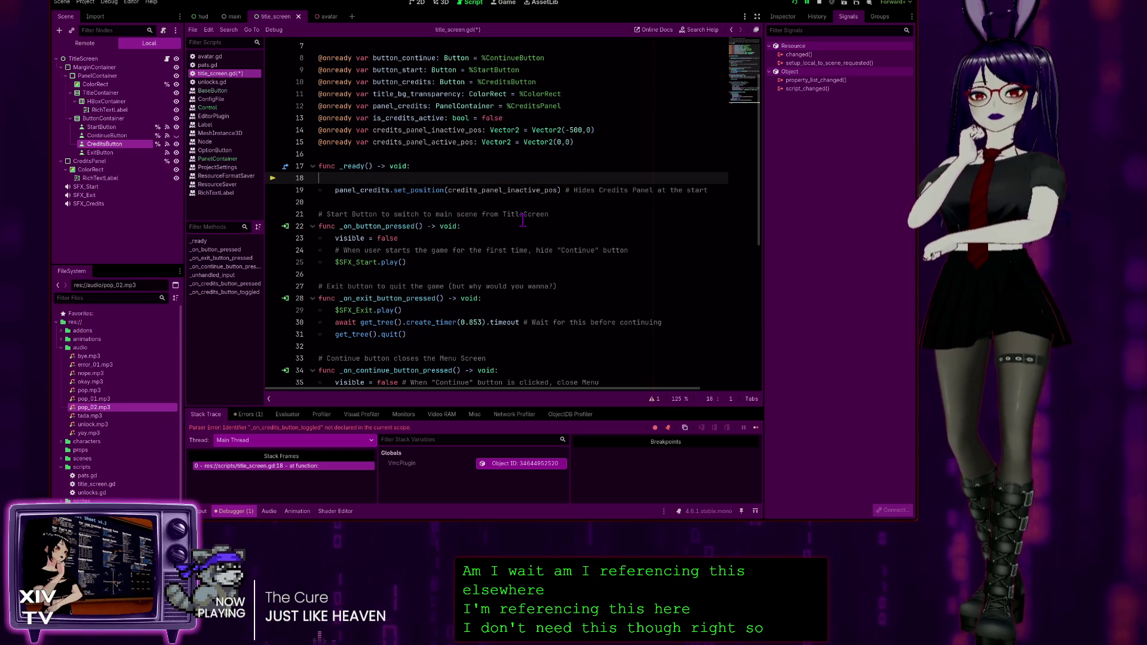
{"action": "key", "text": "BackSpace"}
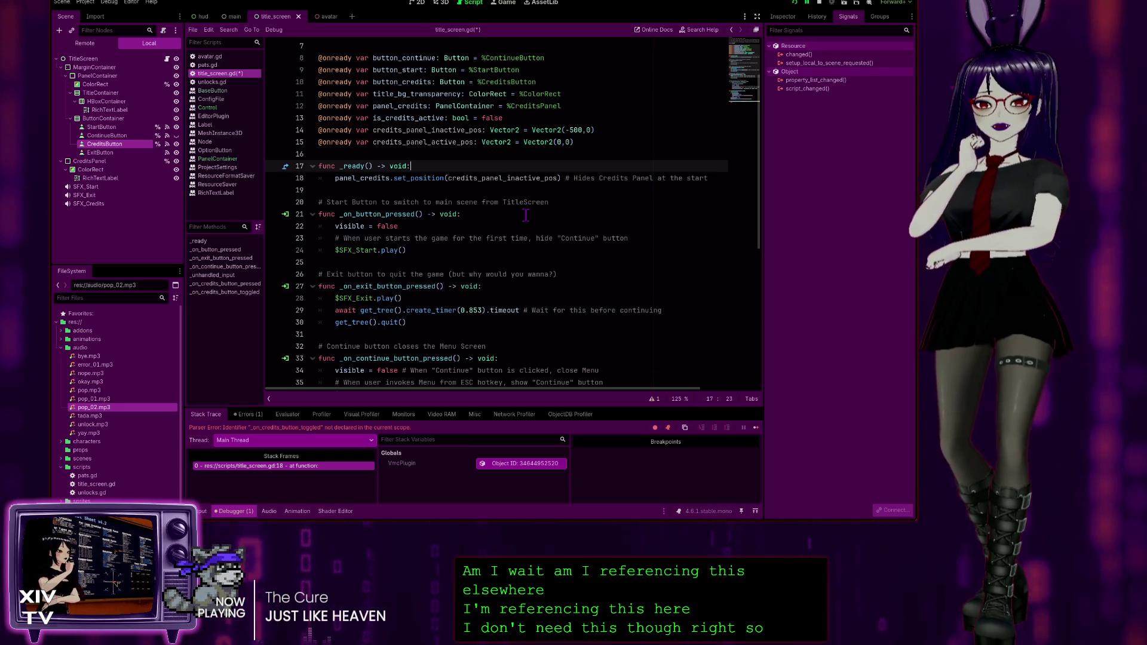
{"action": "scroll", "coordinate": [454, 299], "scroll_direction": "down", "scroll_amount": 8}
{"action": "left_click_drag", "start_coordinate": [383, 374], "coordinate": [319, 347]}
{"action": "key", "text": "BackSpace"}
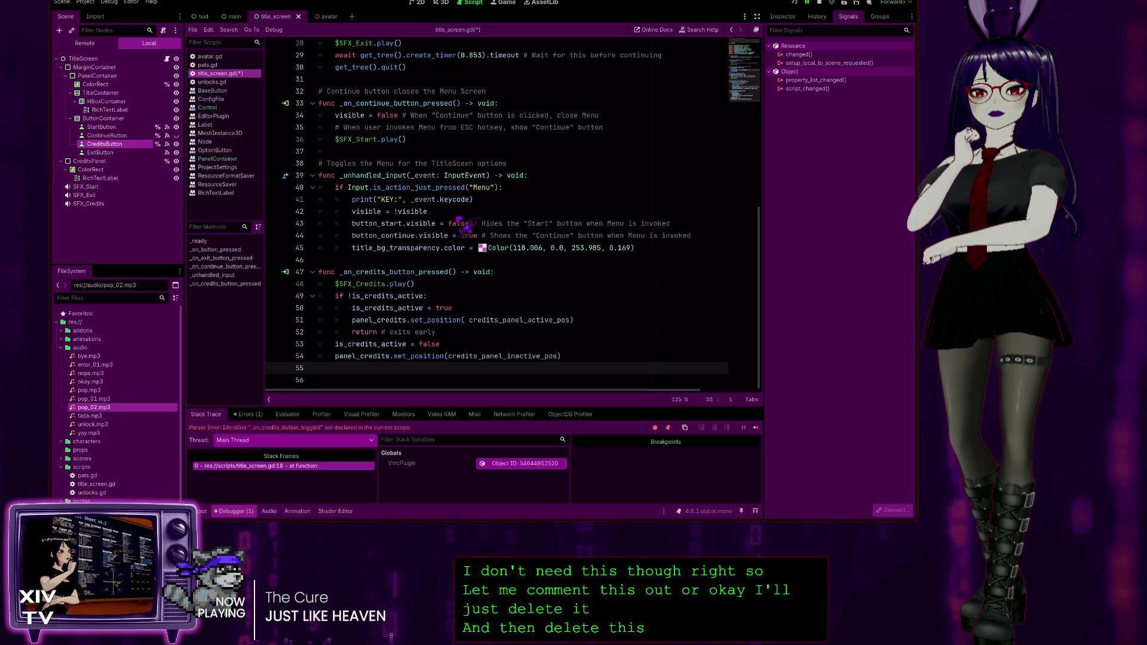
Check the credits button's signal connections, then stop the crashed session and rerun the project
{"action": "left_click", "coordinate": [168, 144]}
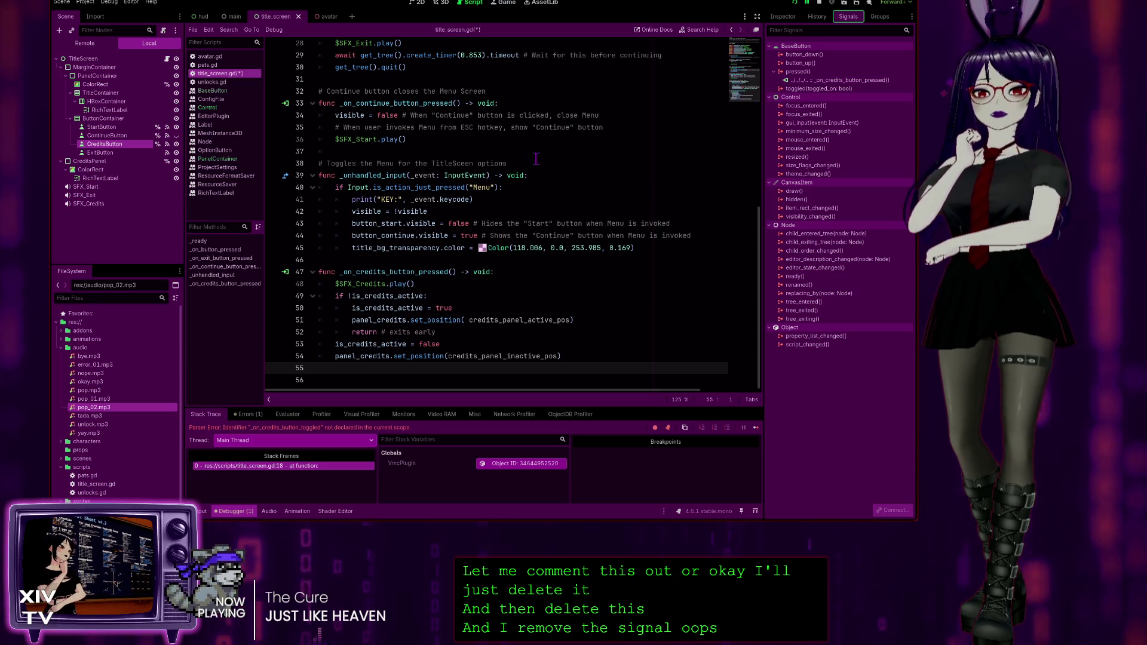
{"action": "left_click", "coordinate": [819, 3]}
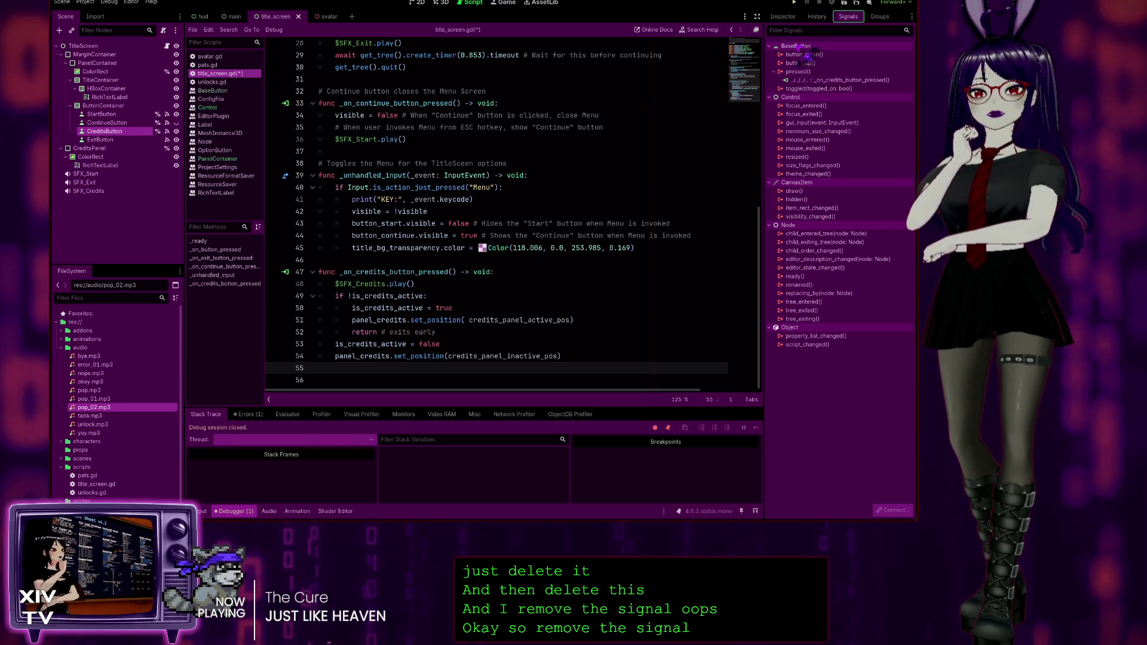
{"action": "left_click", "coordinate": [794, 3]}
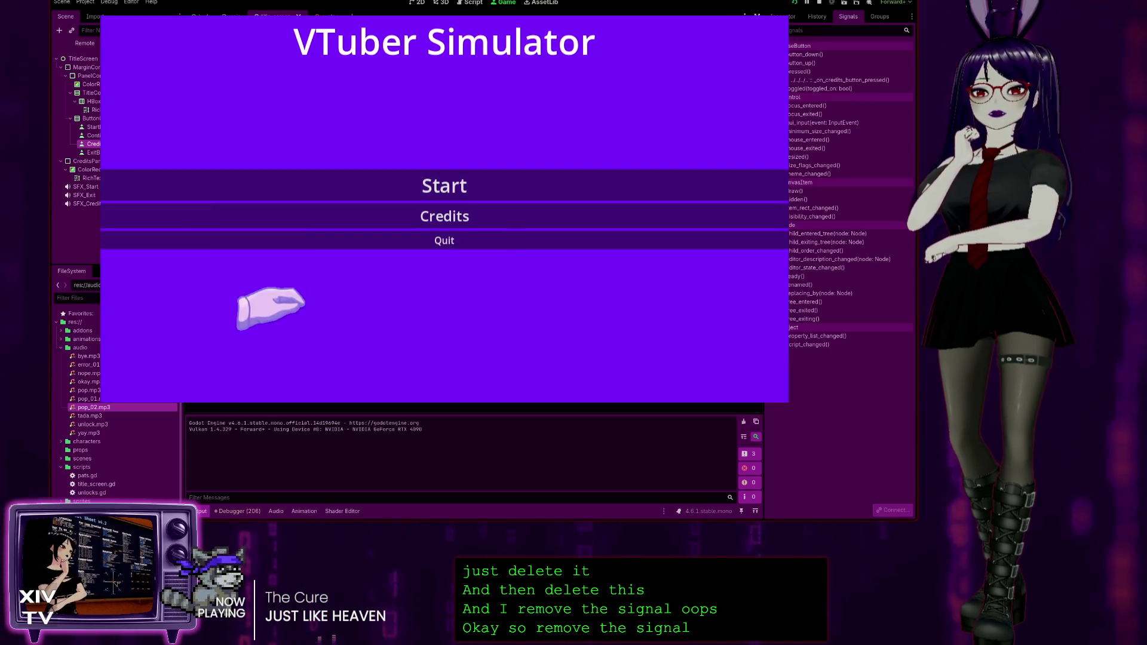
Toggle the credits panel open and closed four times, then quit the game
{"action": "left_click", "coordinate": [468, 210]}
{"action": "left_click", "coordinate": [467, 210]}
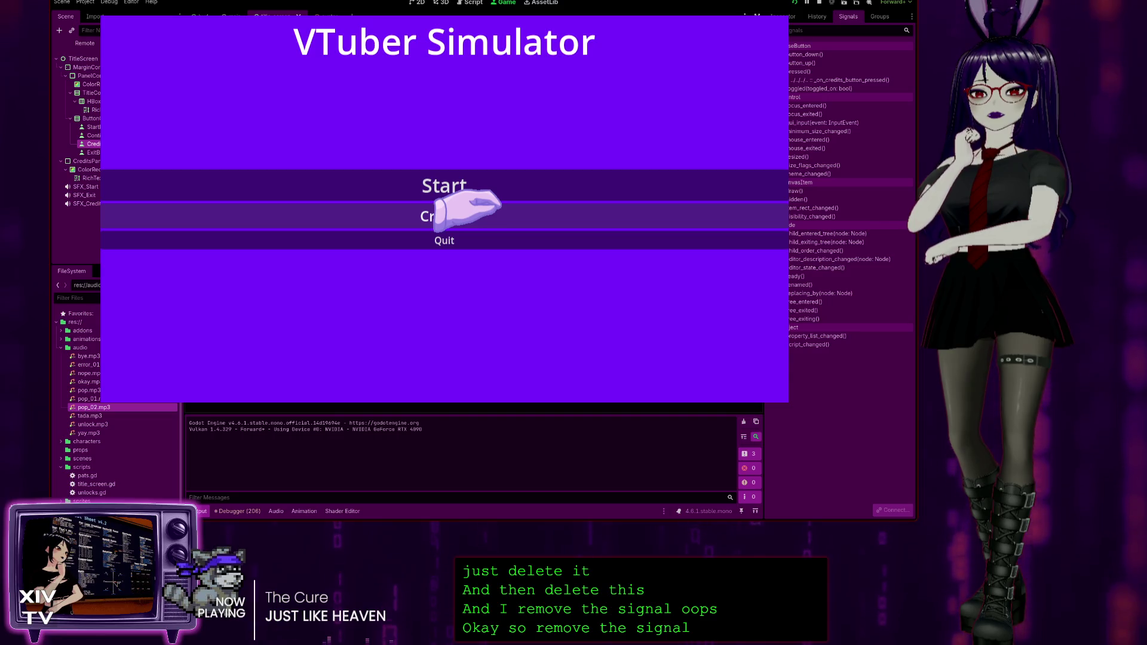
{"action": "left_click", "coordinate": [468, 210]}
{"action": "left_click", "coordinate": [466, 210]}
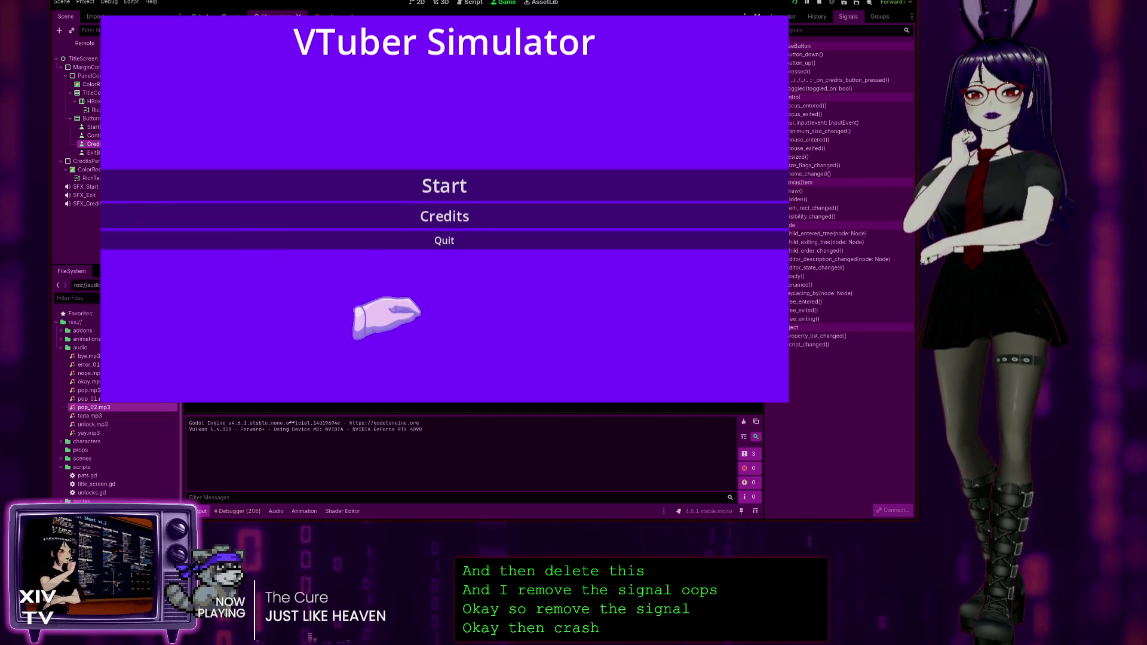
{"action": "left_click", "coordinate": [441, 242]}
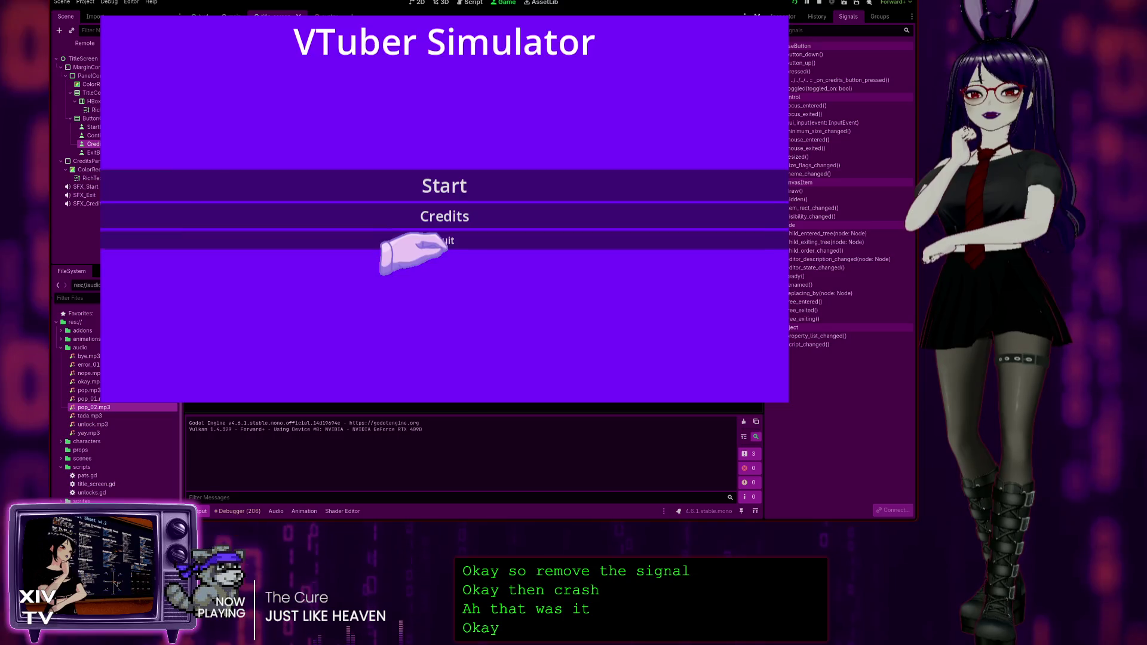
{"action": "scroll", "coordinate": [442, 274], "scroll_direction": "up", "scroll_amount": 7}
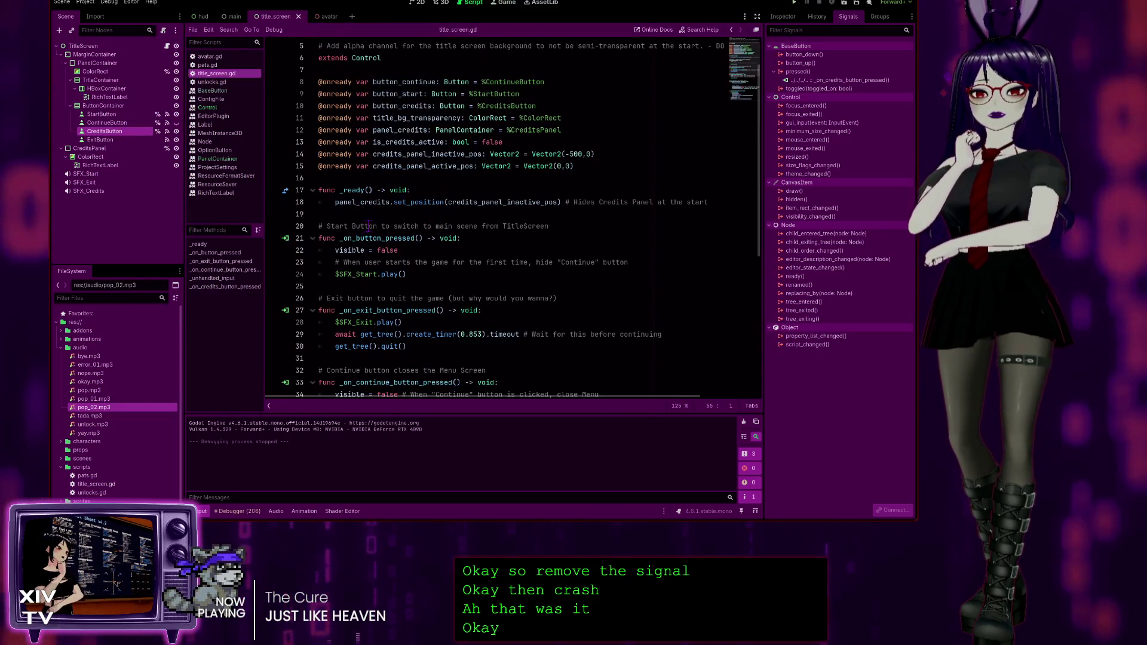
Review credits handler lines 49–53, then switch to the title screen's 2D scene view
{"action": "scroll", "coordinate": [441, 310], "scroll_direction": "down", "scroll_amount": 7}
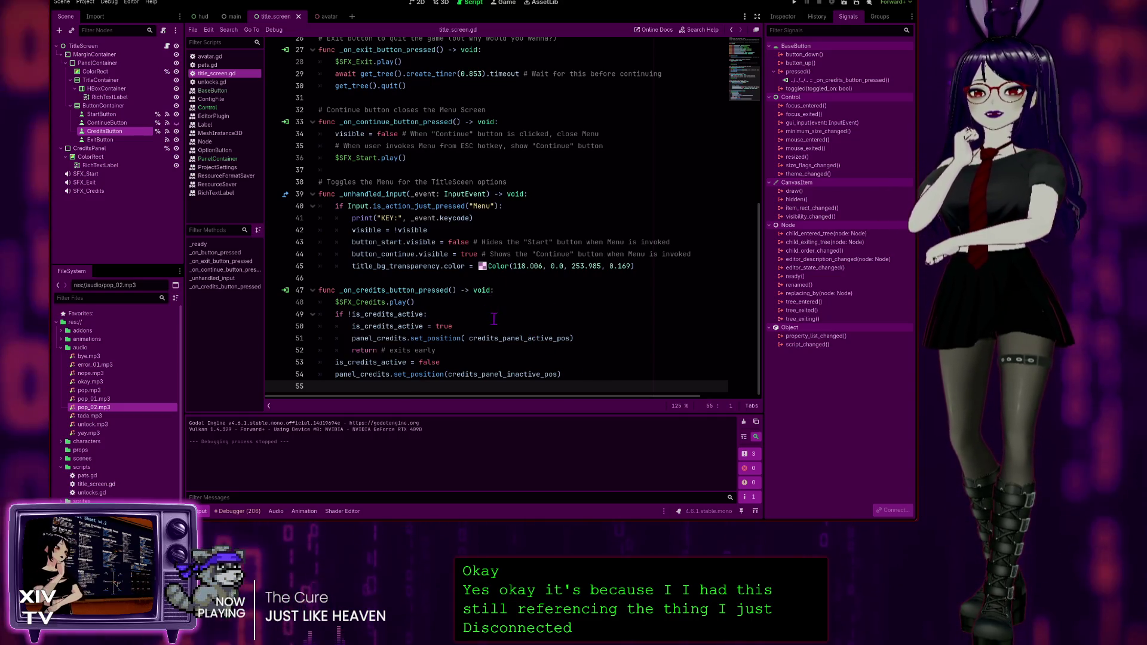
{"action": "left_click", "coordinate": [474, 315]}
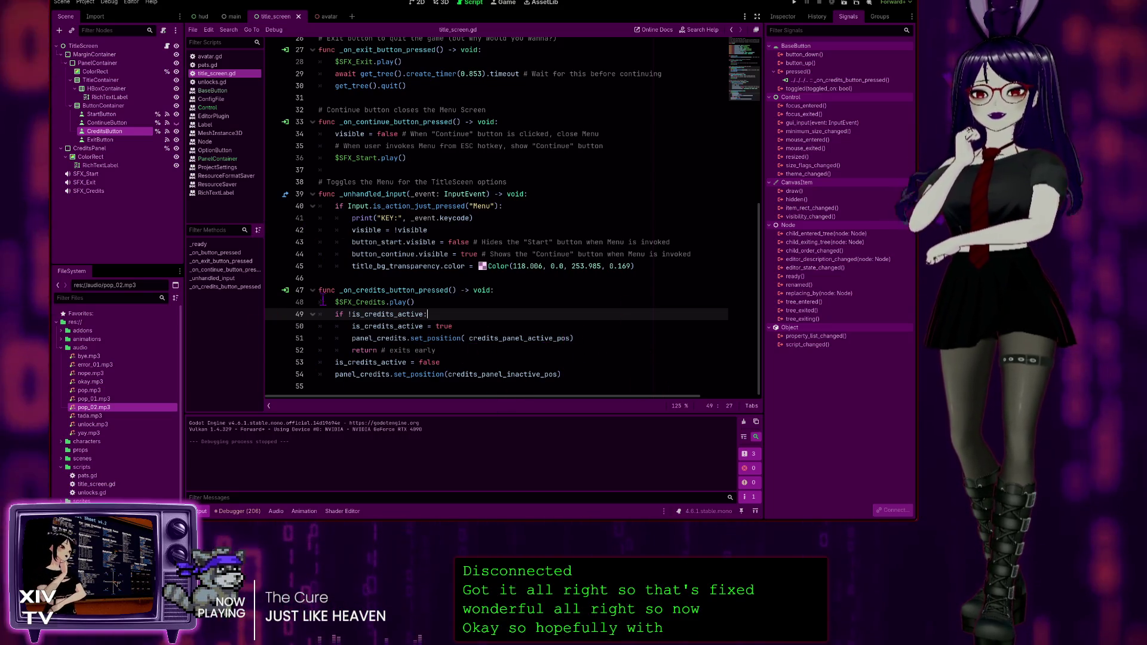
{"action": "left_click", "coordinate": [604, 380]}
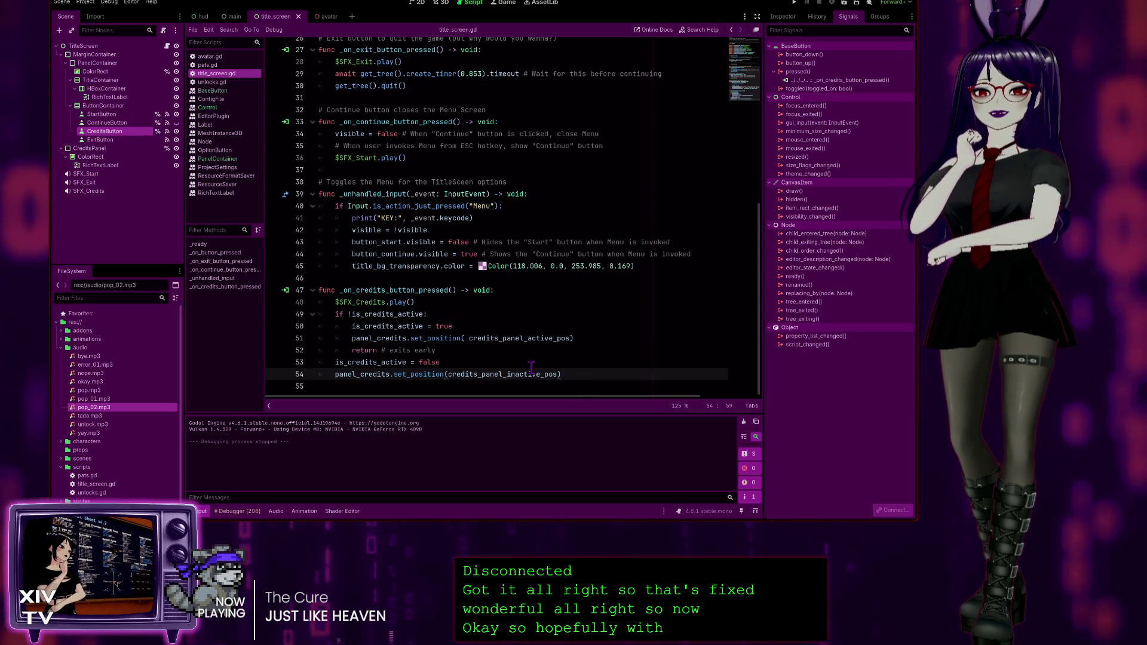
{"action": "key", "text": "Up"}
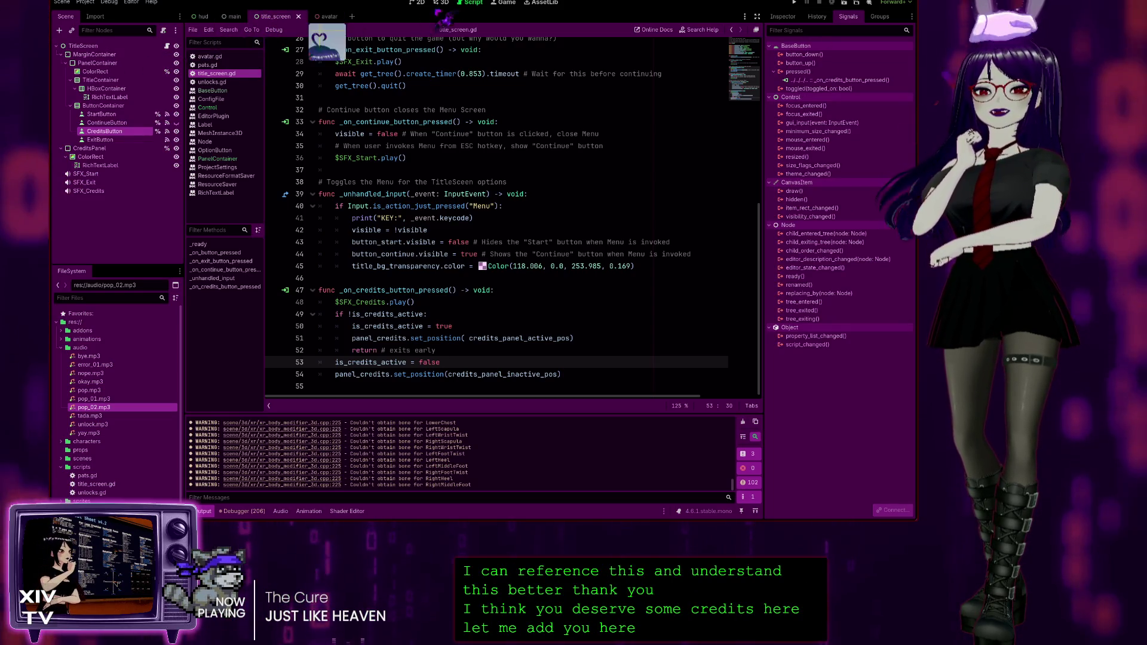
{"action": "left_click", "coordinate": [418, 3]}
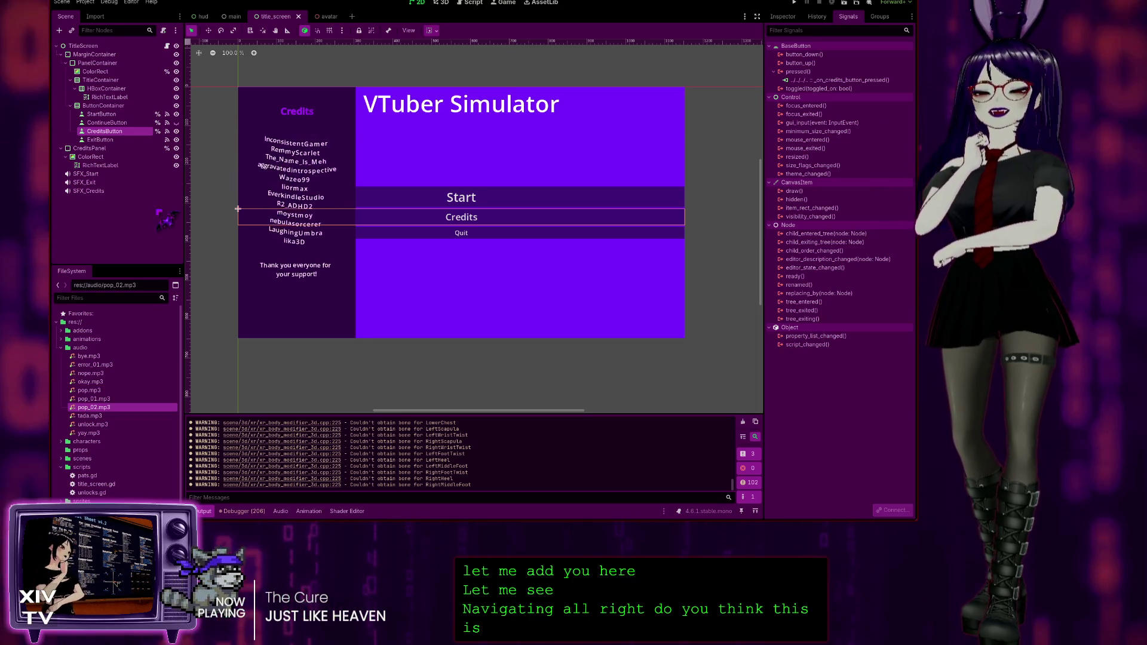
Inspect the credits RichTextLabel's properties and the CreditsButton, then reselect the RichTextLabel
{"action": "left_click", "coordinate": [110, 166]}
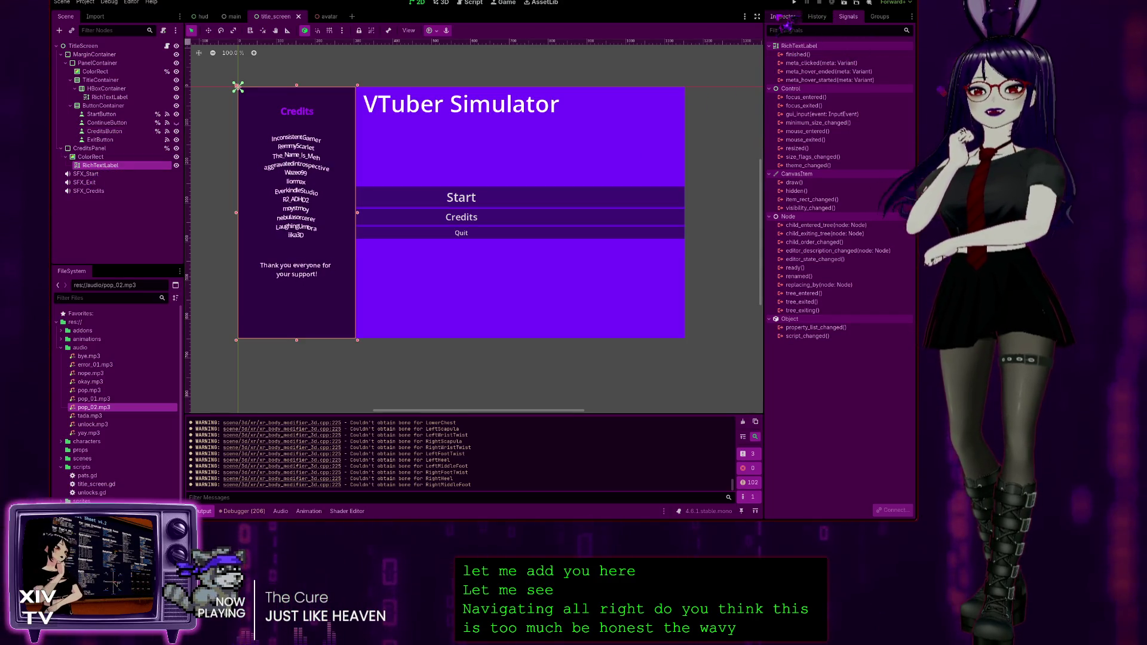
{"action": "left_click", "coordinate": [785, 18]}
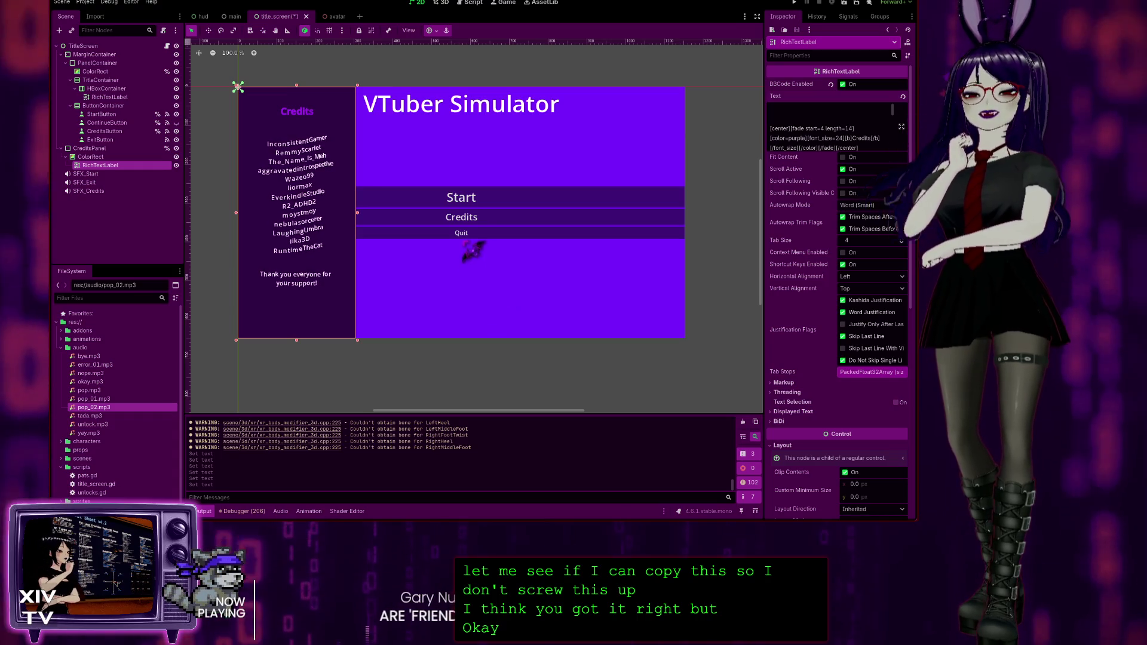
{"action": "left_click", "coordinate": [466, 221]}
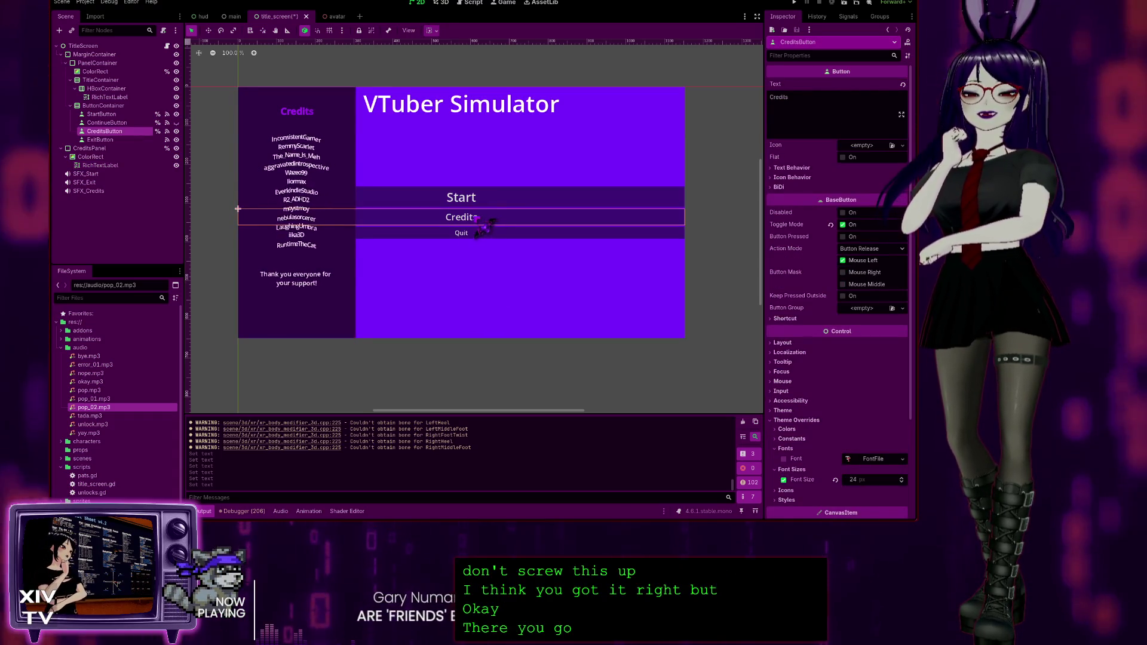
{"action": "left_click", "coordinate": [477, 5]}
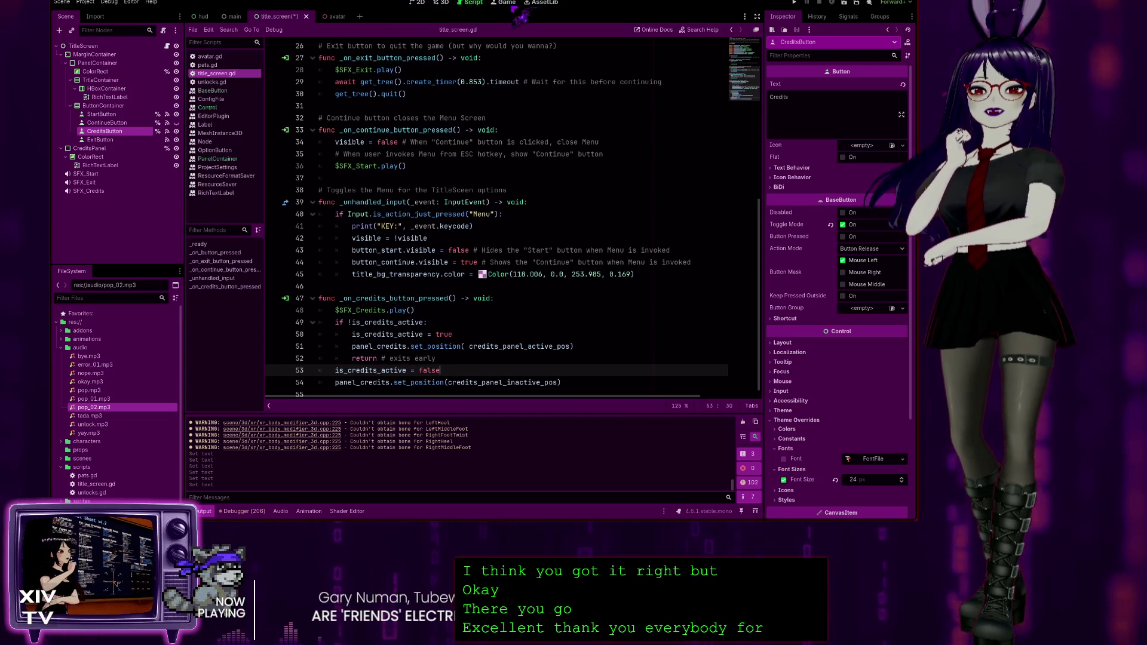
{"action": "left_click", "coordinate": [442, 3]}
{"action": "left_click", "coordinate": [420, 3]}
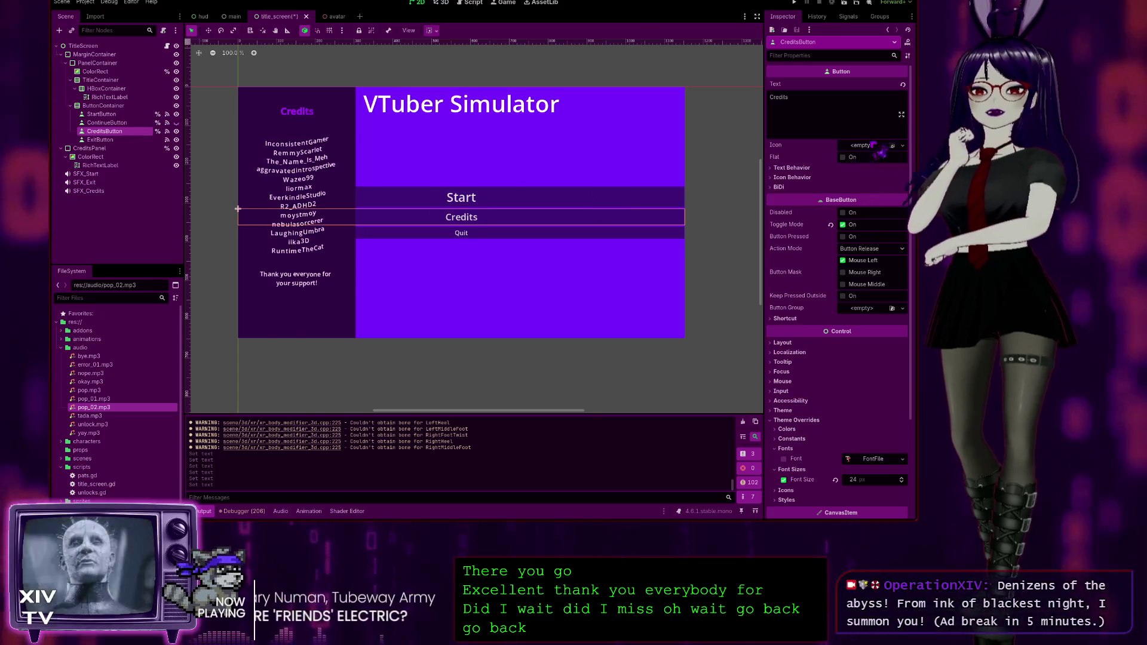
{"action": "left_click", "coordinate": [238, 86]}
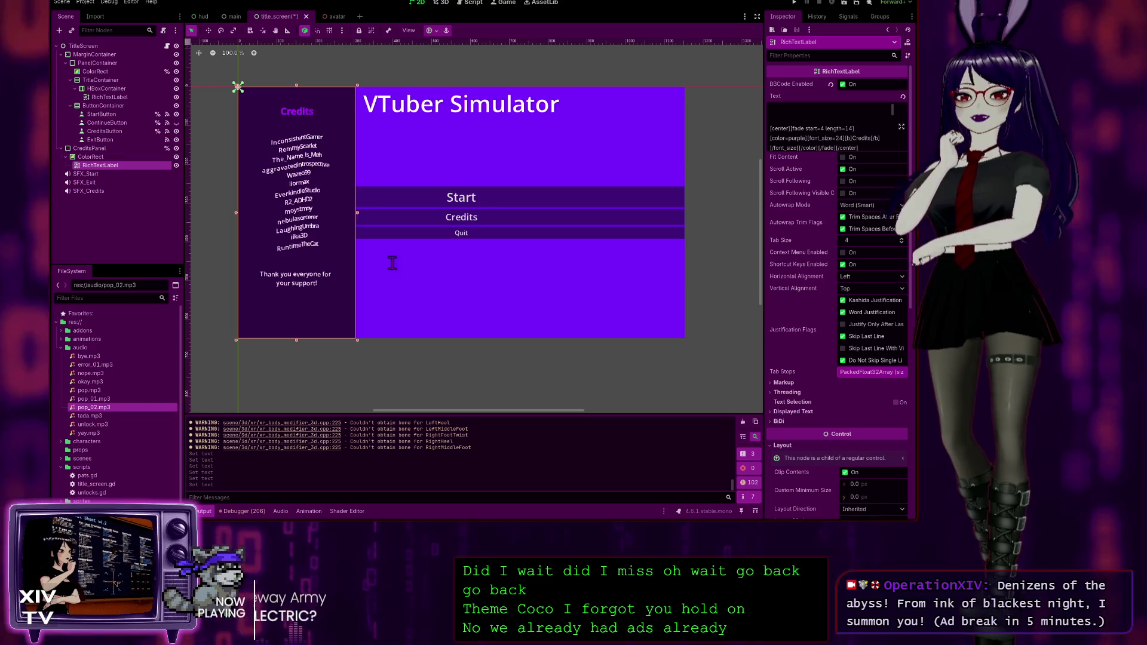
Add 'SteamedKoko' on a new line of the credits text, then run the project
{"action": "key", "text": "Return"}
{"action": "type", "text": "Ste"}
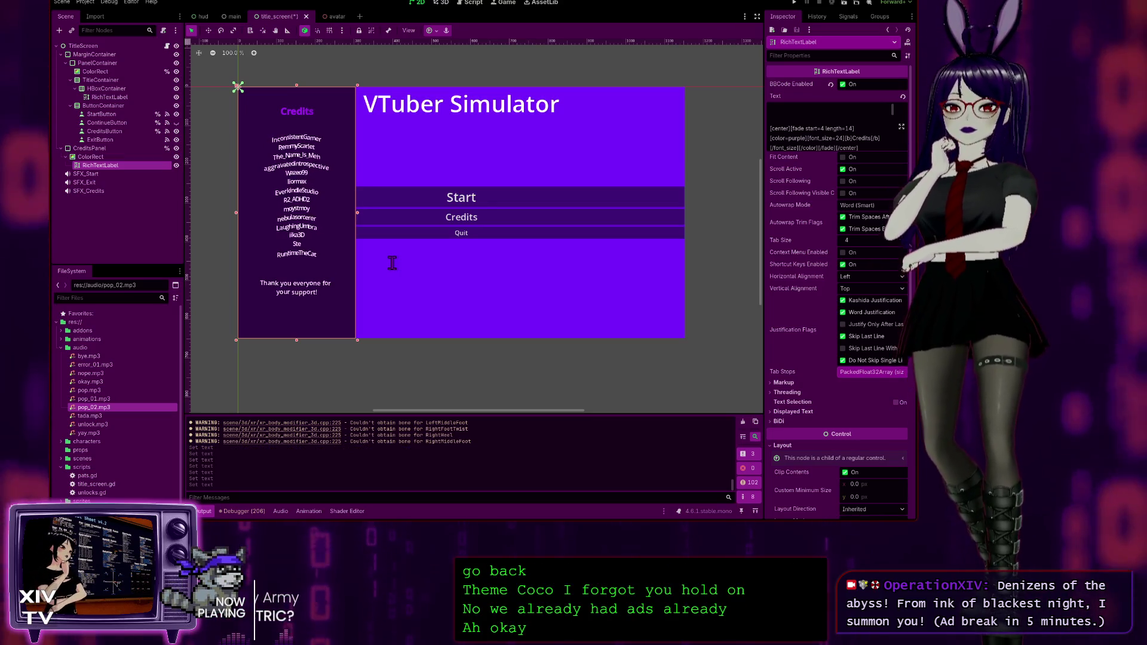
{"action": "type", "text": "am"}
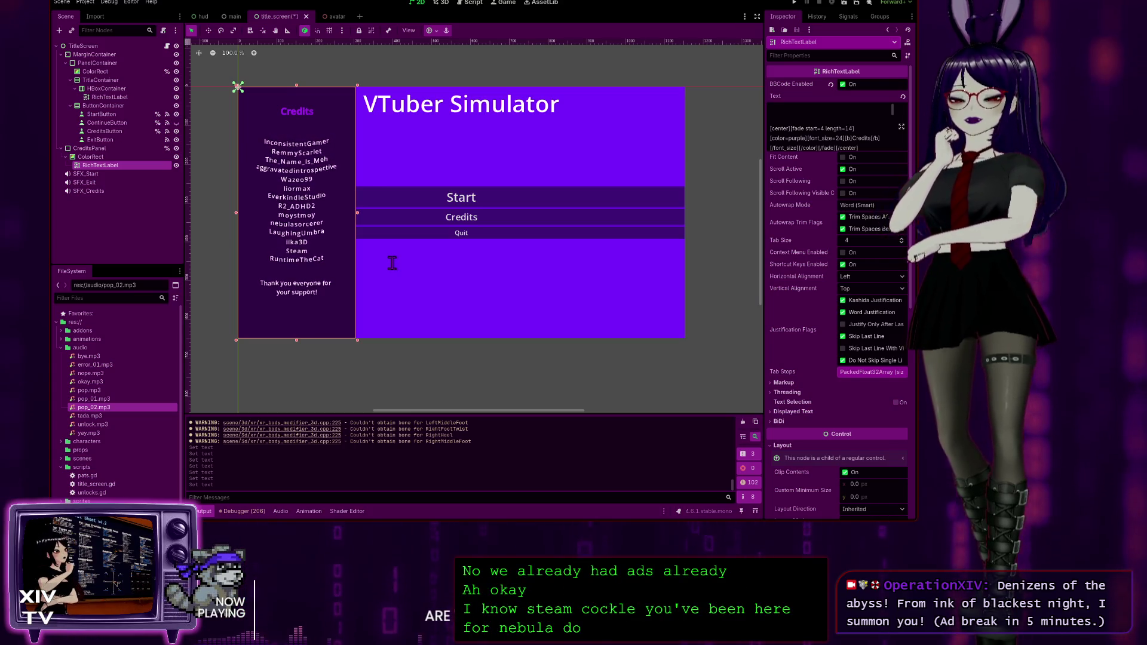
{"action": "type", "text": "edKoko"}
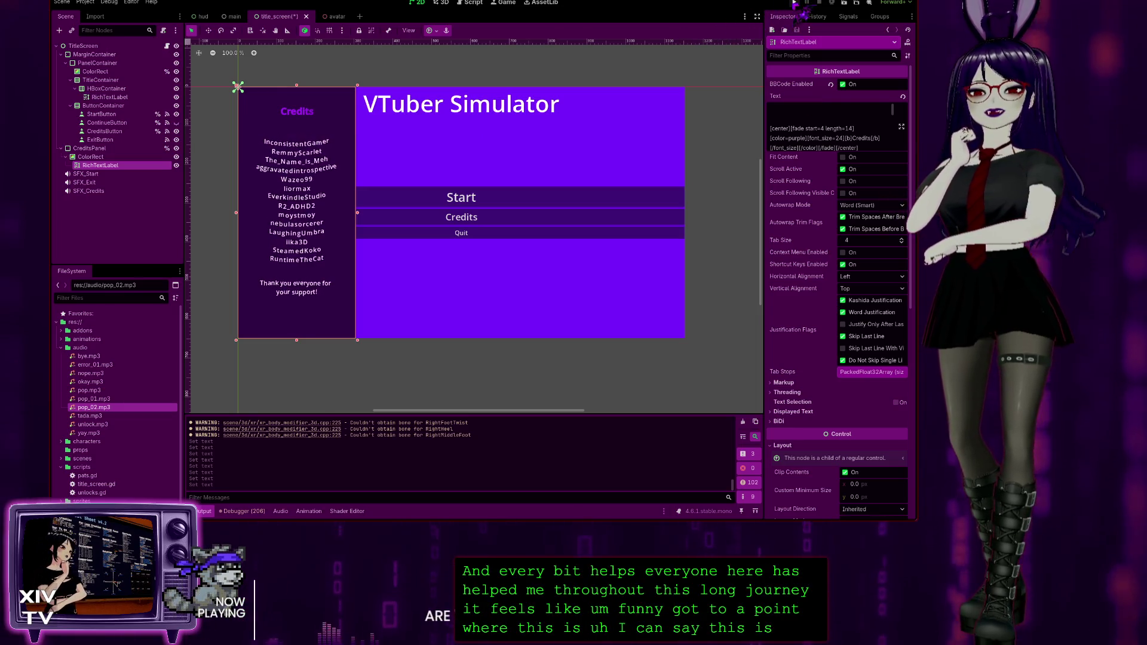
{"action": "left_click", "coordinate": [794, 3]}
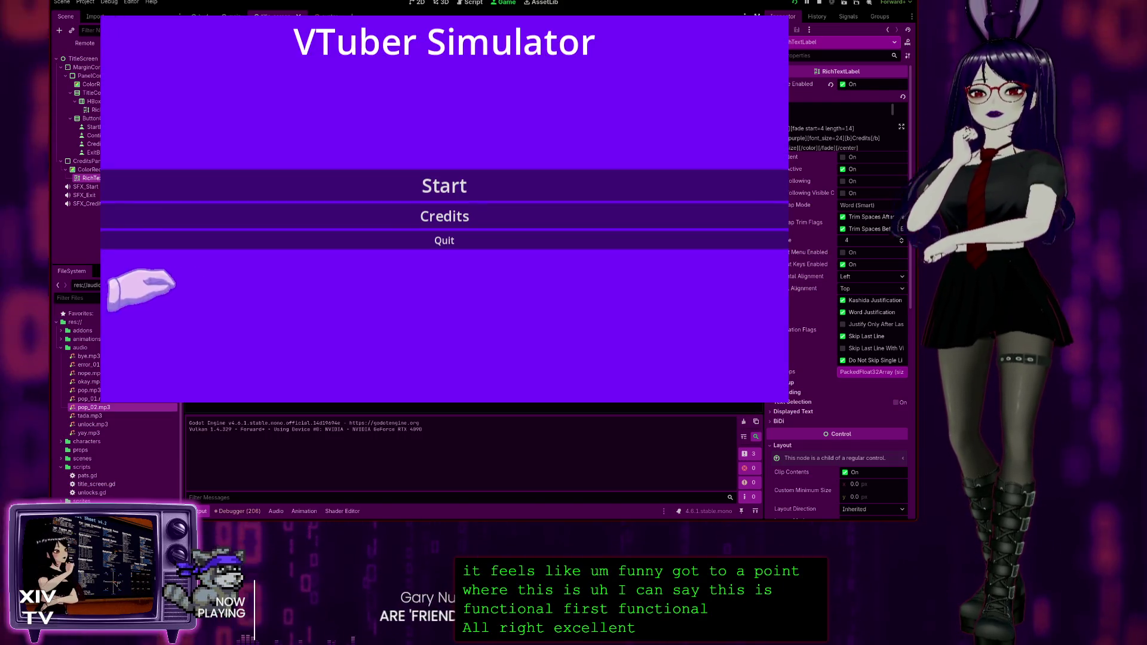
Start the game, earn head pats, and unlock and apply the red background
{"action": "left_click", "coordinate": [445, 182]}
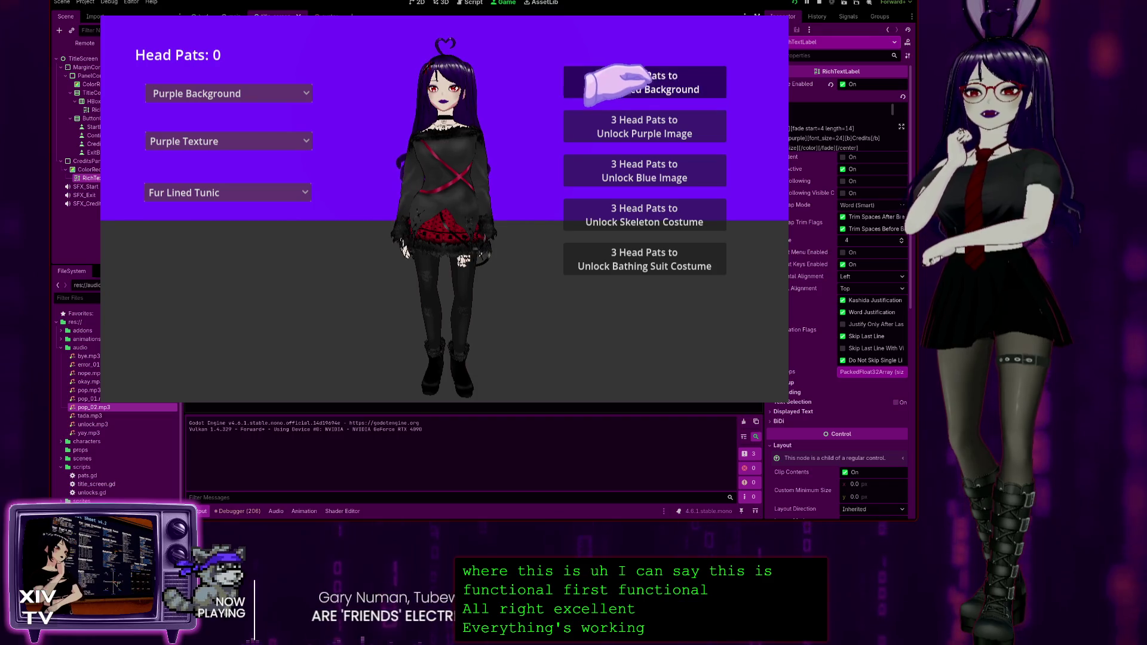
{"action": "left_click", "coordinate": [179, 94]}
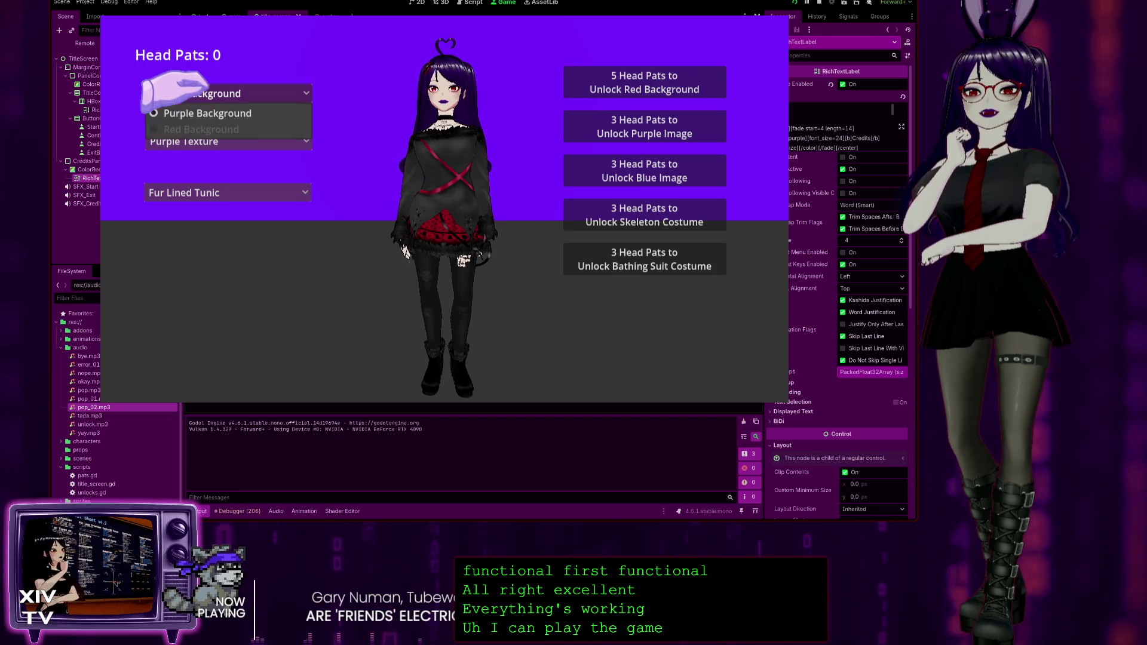
{"action": "left_click", "coordinate": [442, 75]}
{"action": "left_click", "coordinate": [442, 75]}
{"action": "left_click", "coordinate": [427, 75]}
{"action": "left_click", "coordinate": [427, 75]}
{"action": "left_click", "coordinate": [428, 75]}
{"action": "left_click", "coordinate": [584, 82]}
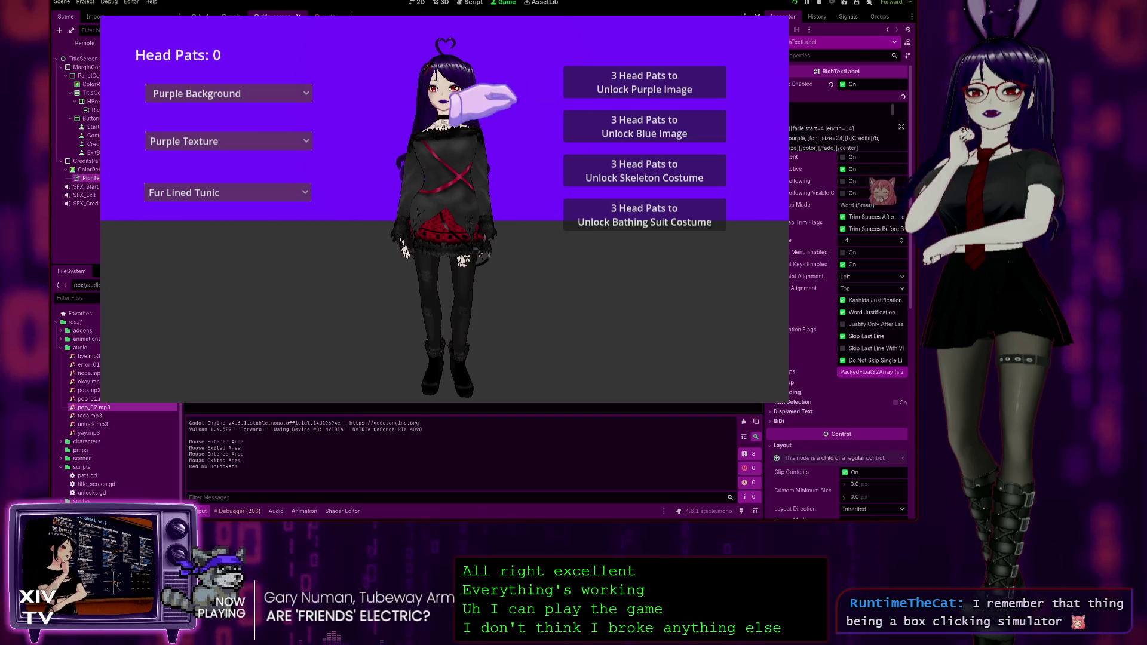
{"action": "left_click", "coordinate": [179, 94]}
{"action": "left_click", "coordinate": [218, 129]}
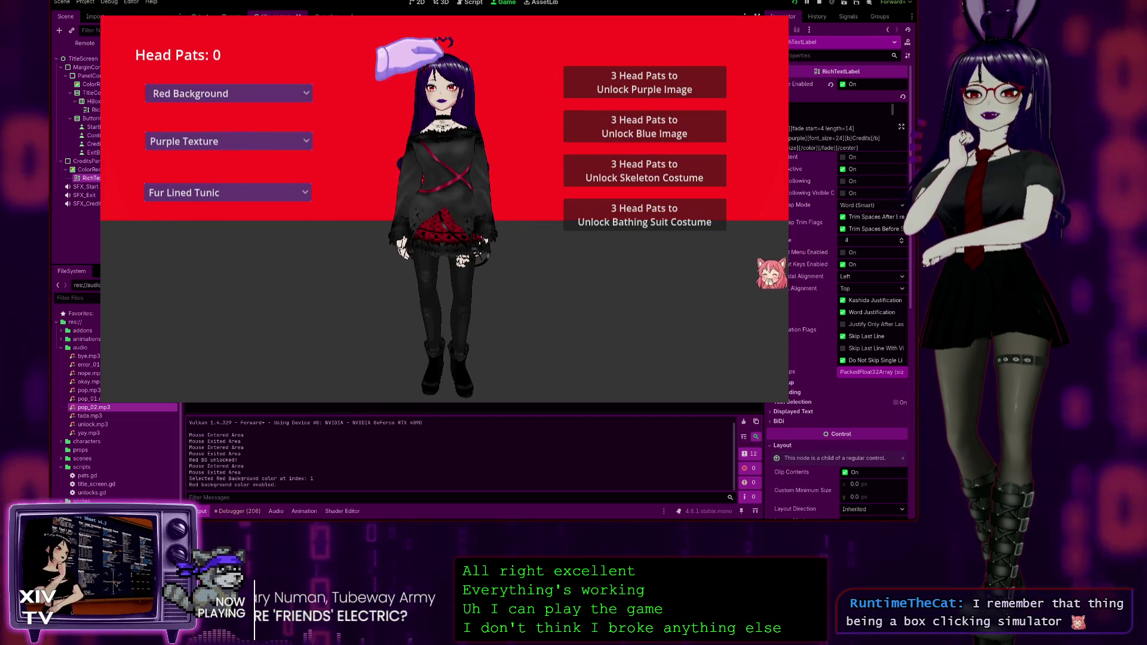
Earn more pats to unlock the blue and purple images plus Skeleton and Bathing Suit costumes
{"action": "left_click", "coordinate": [433, 65]}
{"action": "left_click", "coordinate": [427, 65]}
{"action": "left_click", "coordinate": [427, 66]}
{"action": "left_click", "coordinate": [425, 66]}
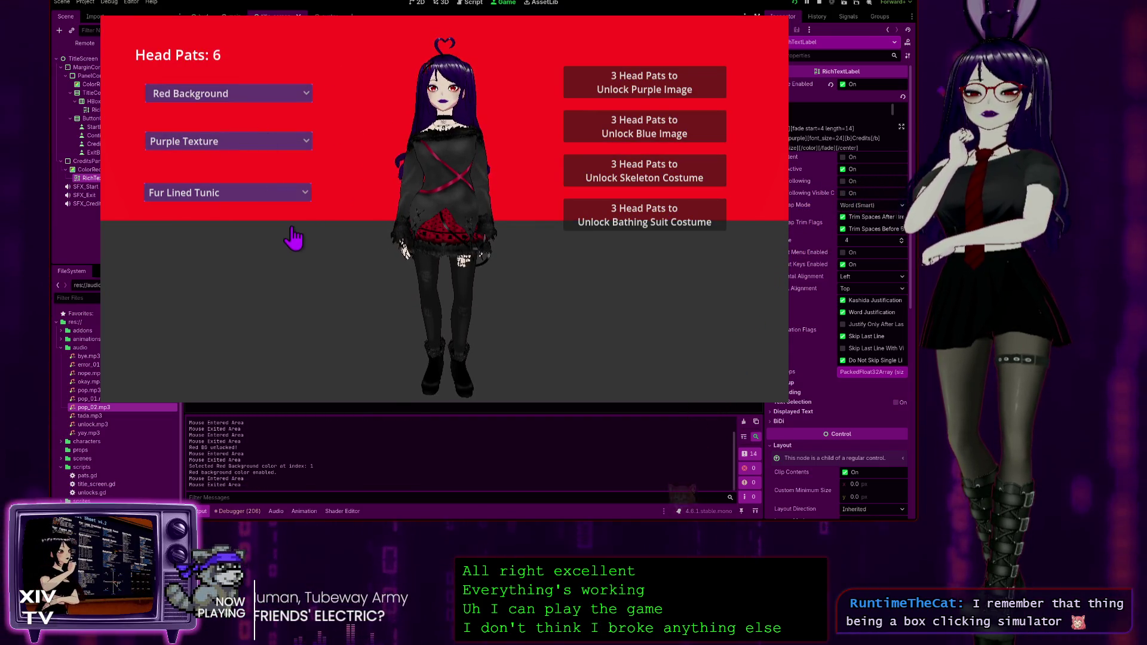
{"action": "left_click", "coordinate": [269, 141]}
{"action": "left_click", "coordinate": [594, 123]}
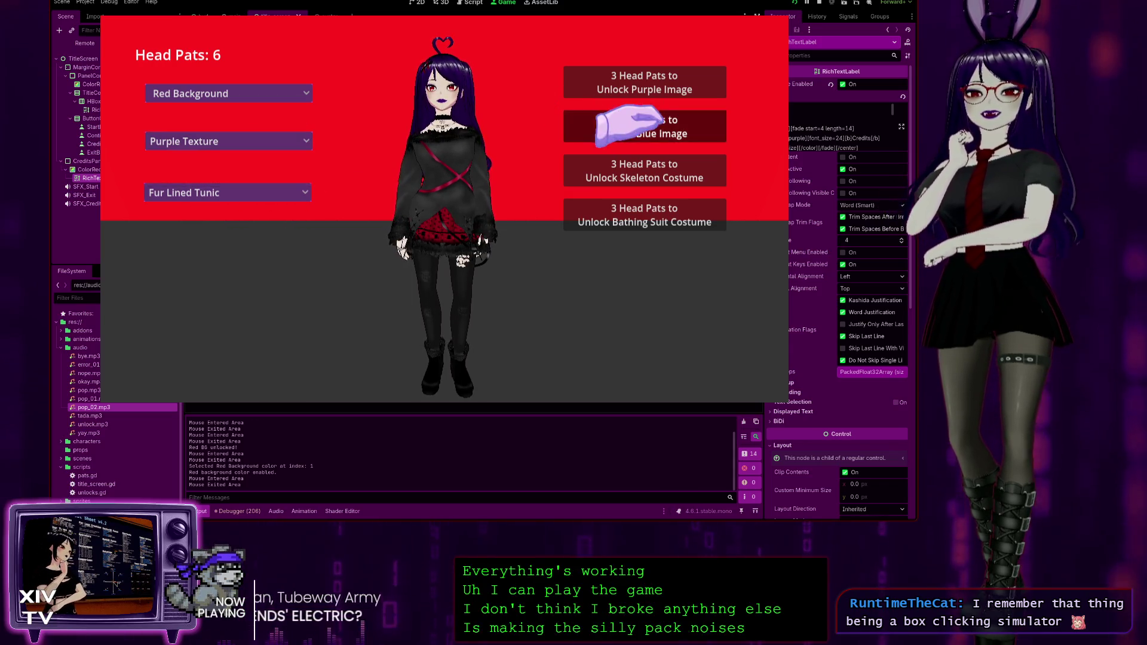
{"action": "left_click", "coordinate": [593, 127]}
{"action": "left_click", "coordinate": [590, 146]}
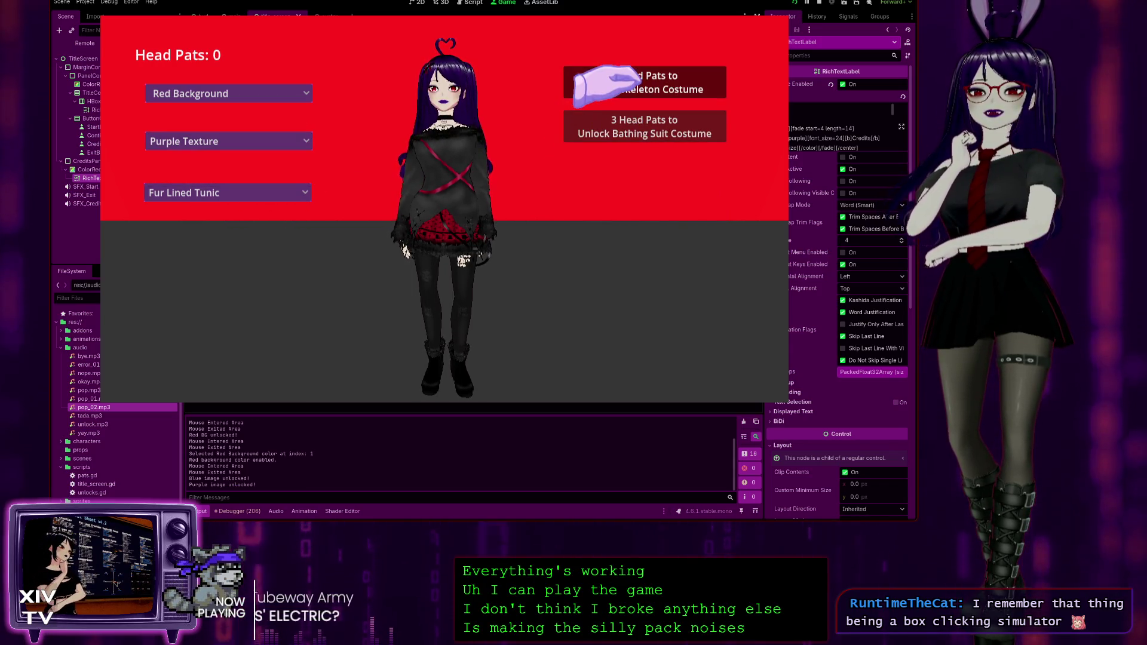
{"action": "left_click", "coordinate": [445, 84]}
{"action": "left_click", "coordinate": [442, 75]}
{"action": "left_click", "coordinate": [442, 75]}
{"action": "left_click", "coordinate": [442, 75]}
{"action": "left_click", "coordinate": [442, 75]}
{"action": "left_click", "coordinate": [443, 74]}
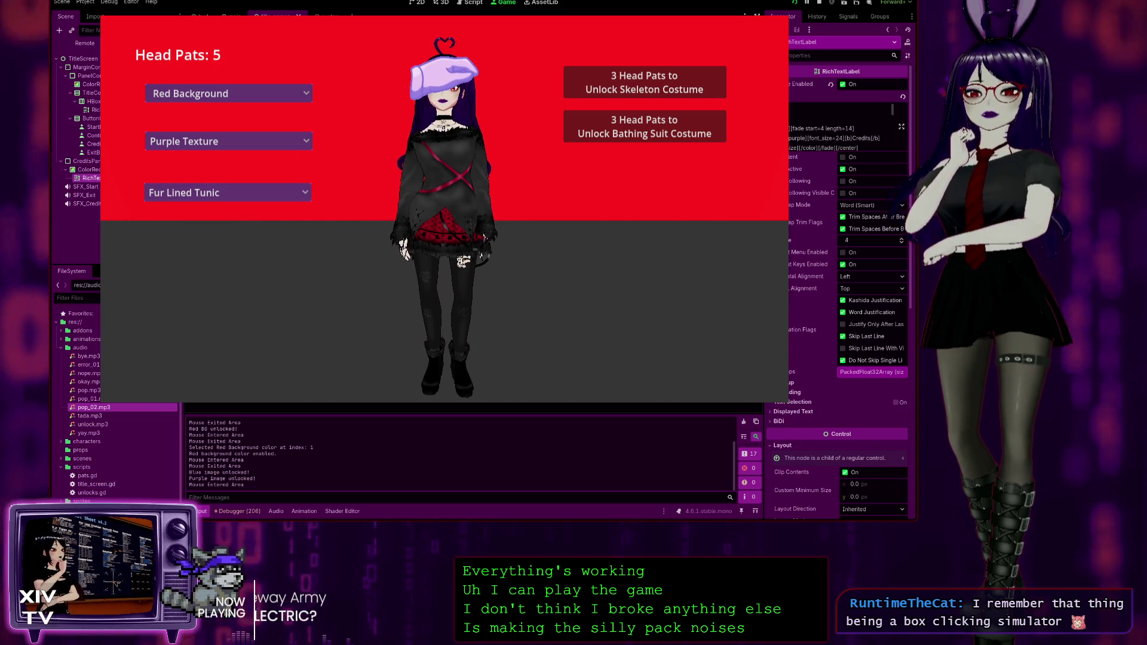
{"action": "left_click", "coordinate": [592, 83]}
{"action": "left_click", "coordinate": [574, 92]}
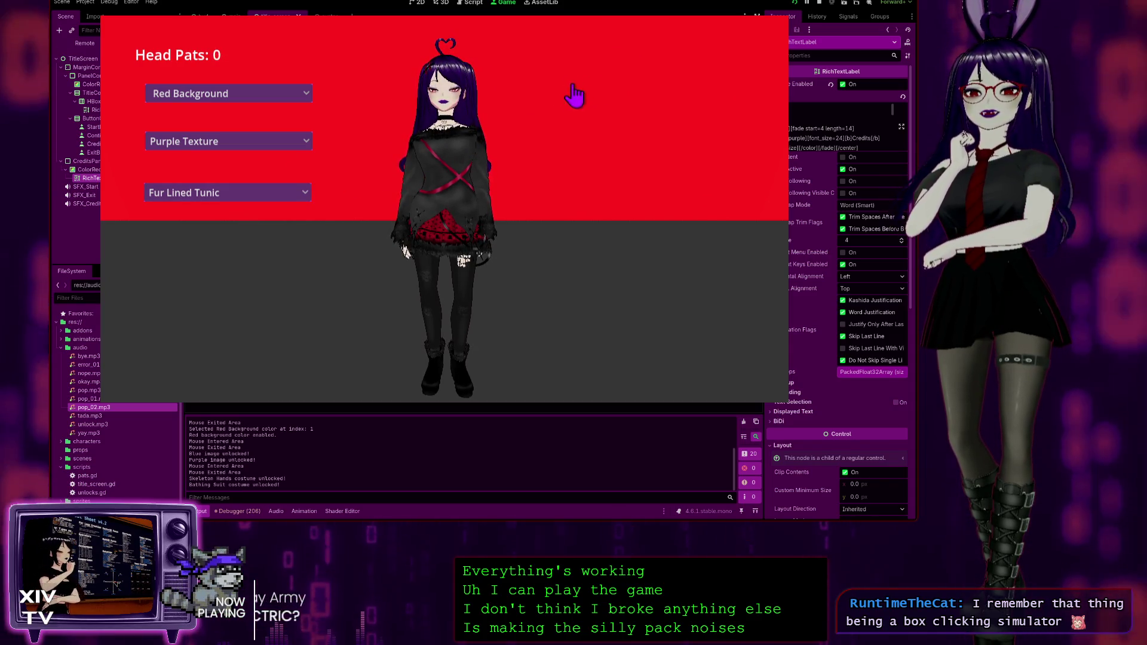
Try the Skeleton, Bathing Suit and Fur Lined Tunic costumes and Blue/Purple backgrounds, then open the menu
{"action": "left_click", "coordinate": [231, 192]}
{"action": "left_click", "coordinate": [214, 231]}
{"action": "left_click", "coordinate": [218, 141]}
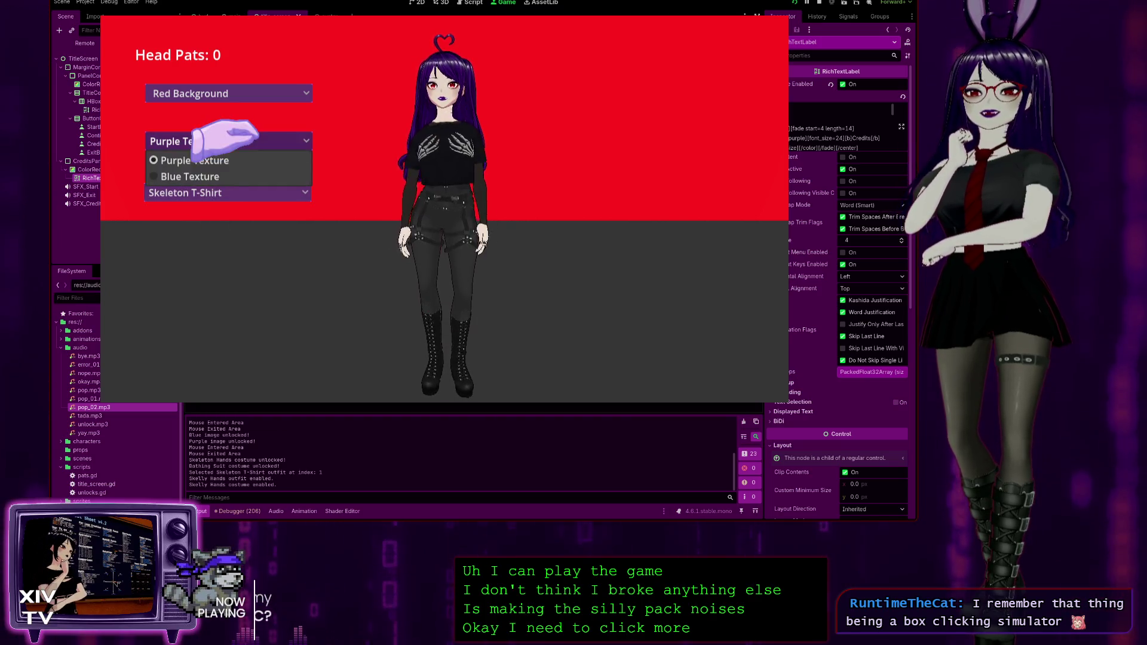
{"action": "left_click", "coordinate": [206, 179]}
{"action": "left_click", "coordinate": [224, 93]}
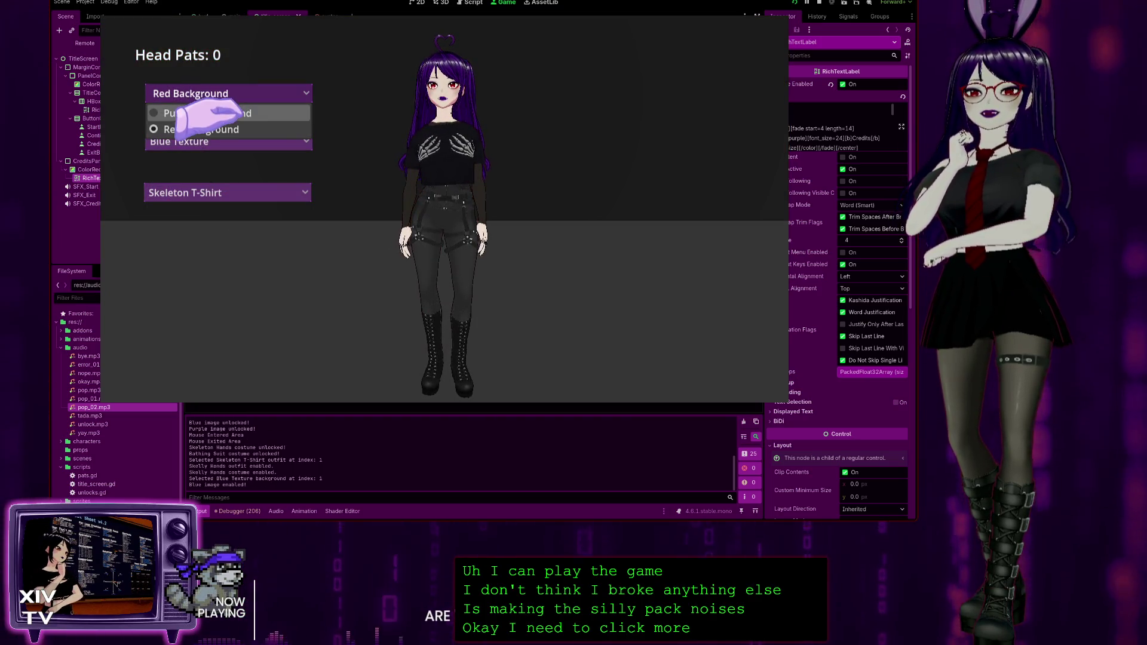
{"action": "left_click", "coordinate": [212, 114]}
{"action": "left_click", "coordinate": [233, 192]}
{"action": "left_click", "coordinate": [197, 245]}
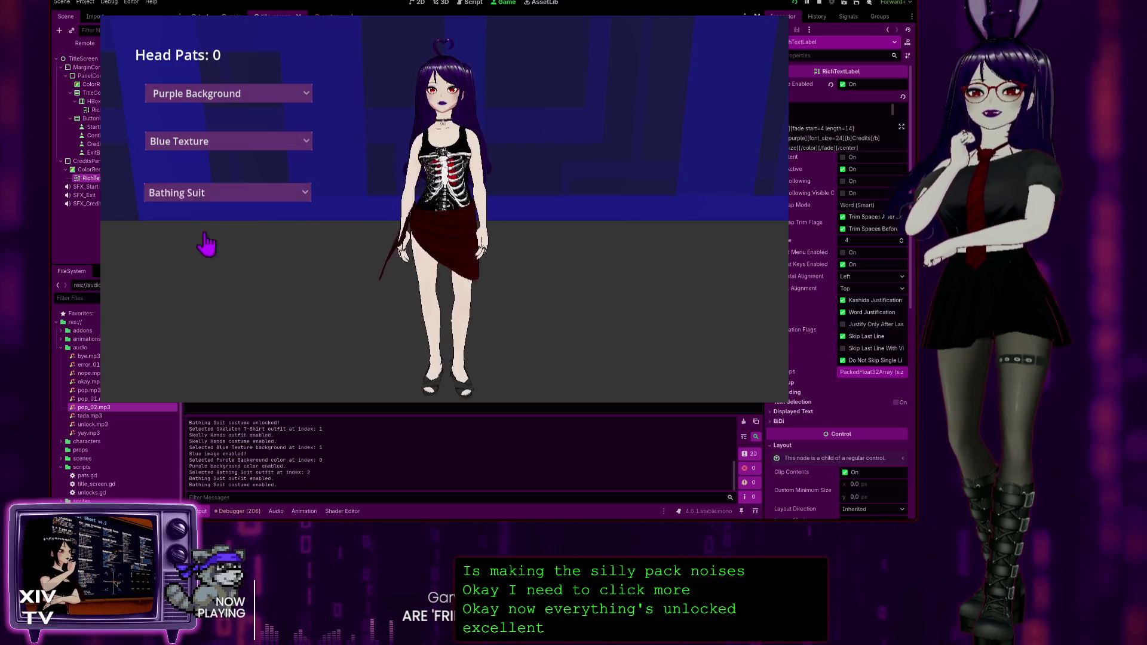
{"action": "left_click", "coordinate": [217, 192]}
{"action": "left_click", "coordinate": [203, 213]}
{"action": "key", "text": "Escape"}
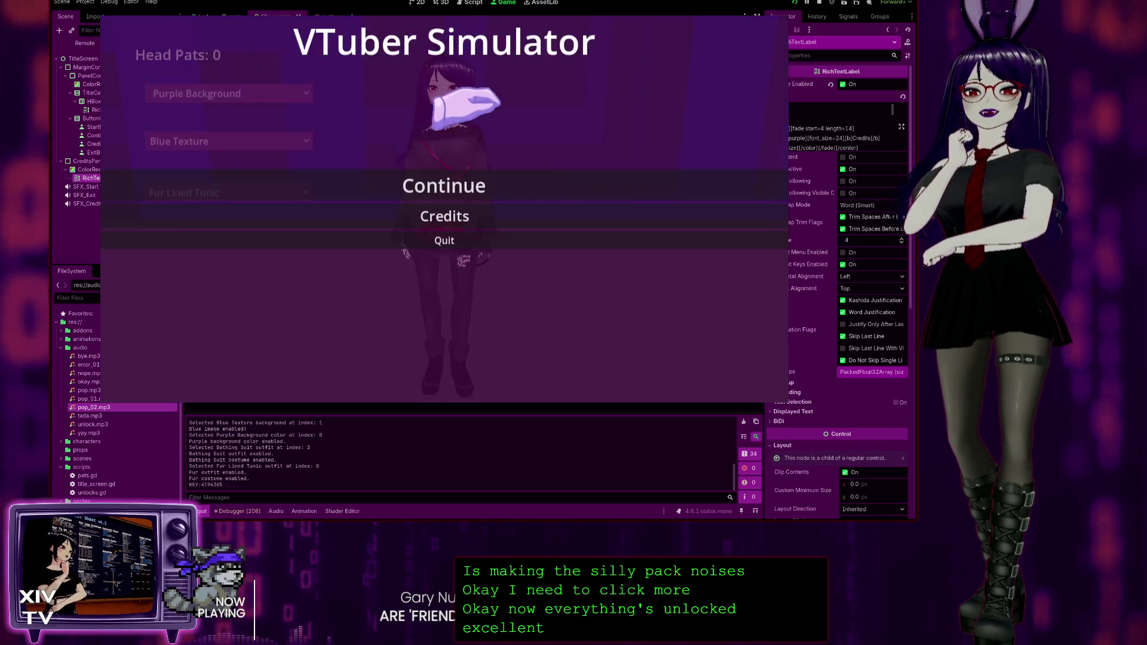
Slide the credits panel in and out, resume the game, then reopen the menu and stop the game
{"action": "left_click", "coordinate": [385, 218]}
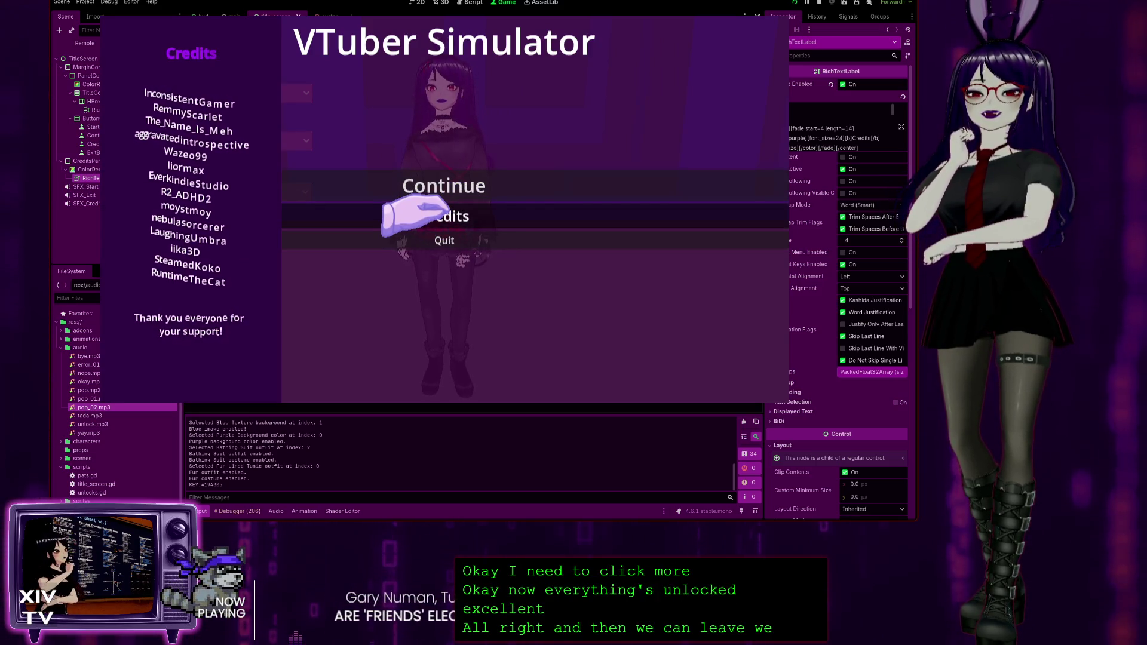
{"action": "left_click", "coordinate": [385, 218]}
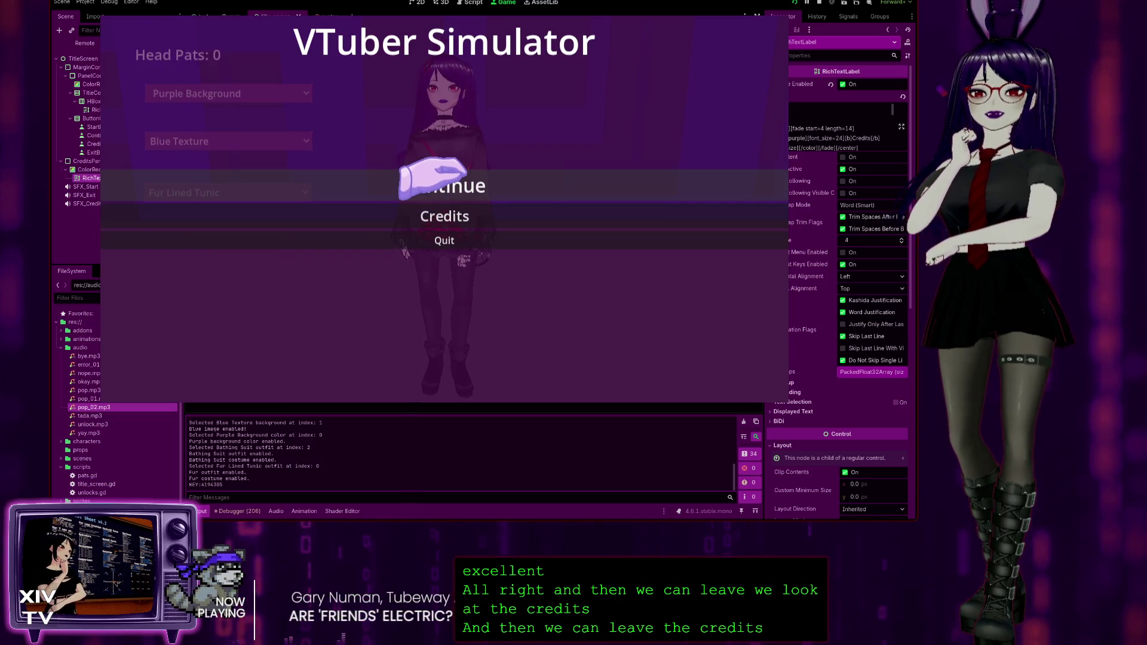
{"action": "left_click", "coordinate": [443, 188]}
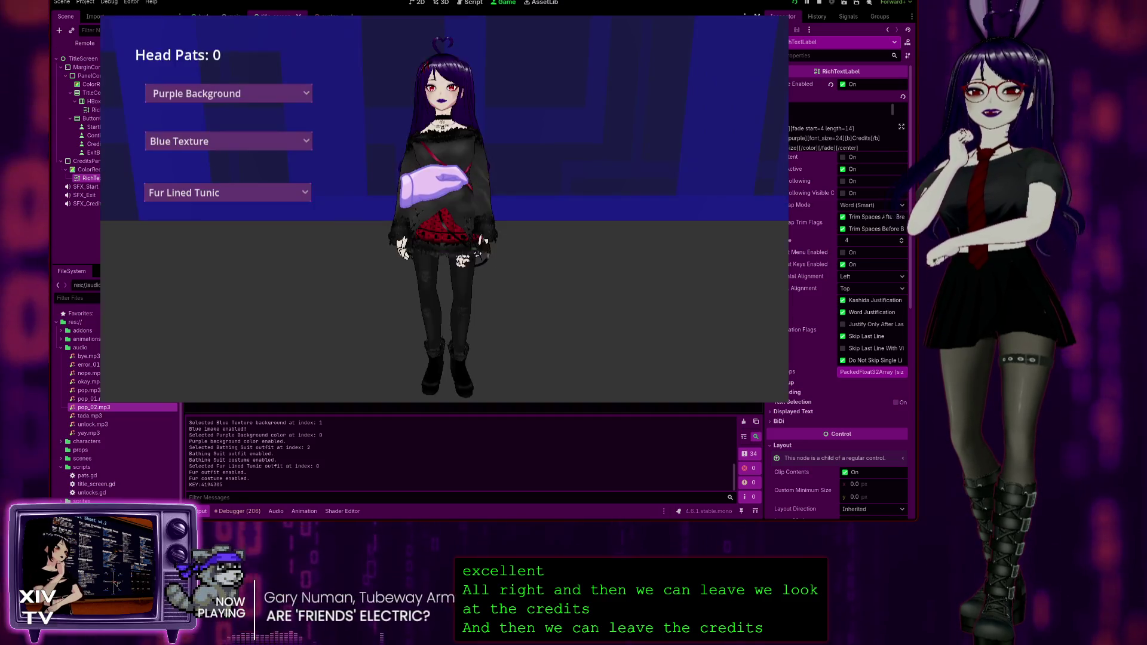
{"action": "key", "text": "Escape"}
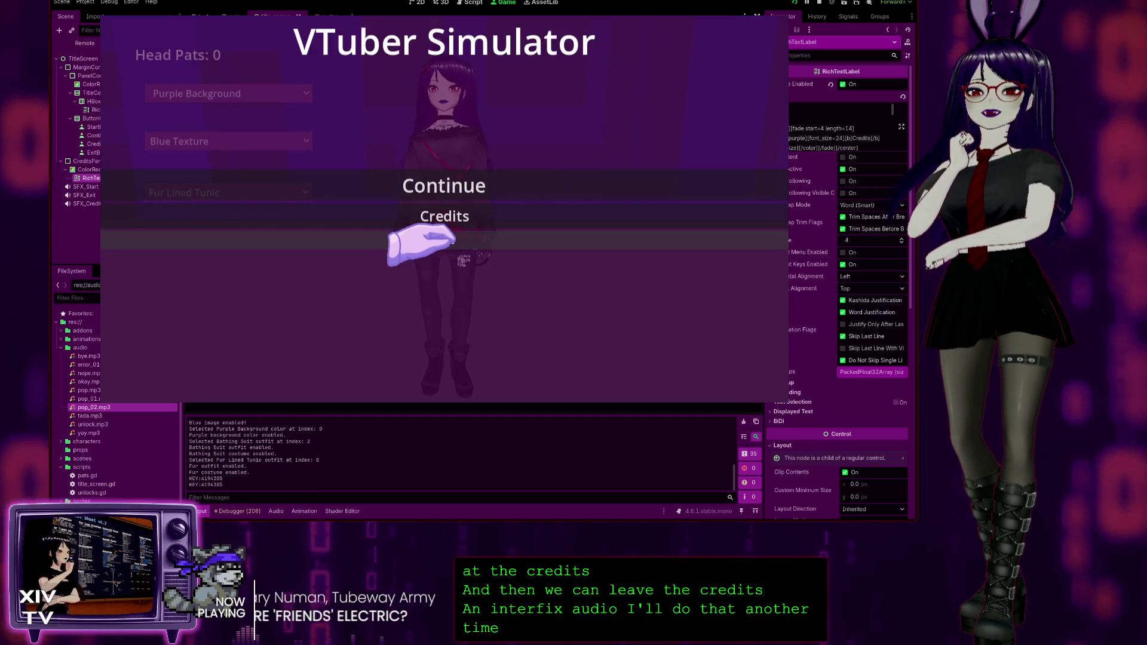
{"action": "left_click", "coordinate": [454, 239]}
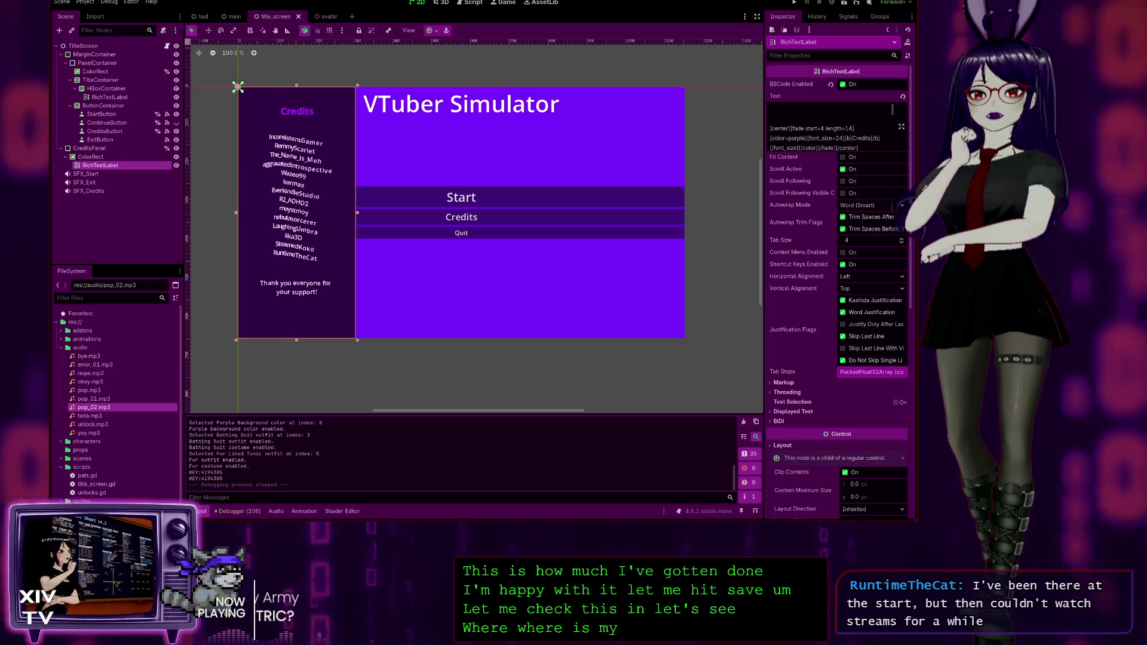
Switch to GitHub Desktop to review the ClickerGame repository's changes
{"action": "key", "text": "alt+Tab"}
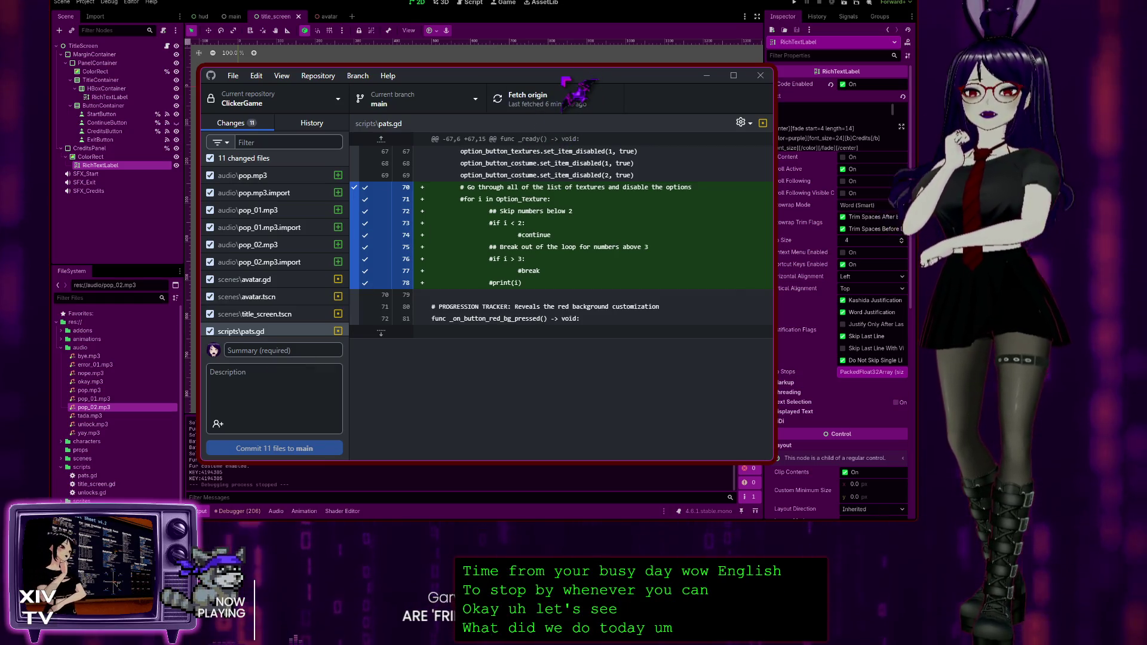
Enter the commit summary 'Added credits panel slide in/out functionality' and move to the description
{"action": "left_click", "coordinate": [274, 346]}
{"action": "type", "text": "Added "}
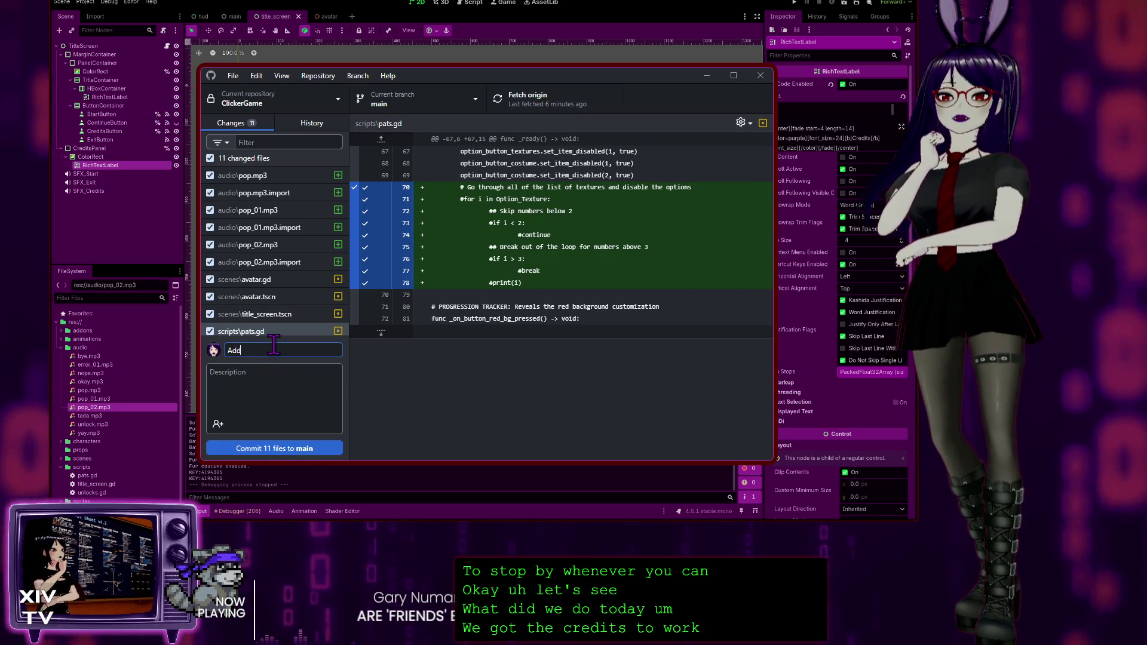
{"action": "type", "text": "credits"}
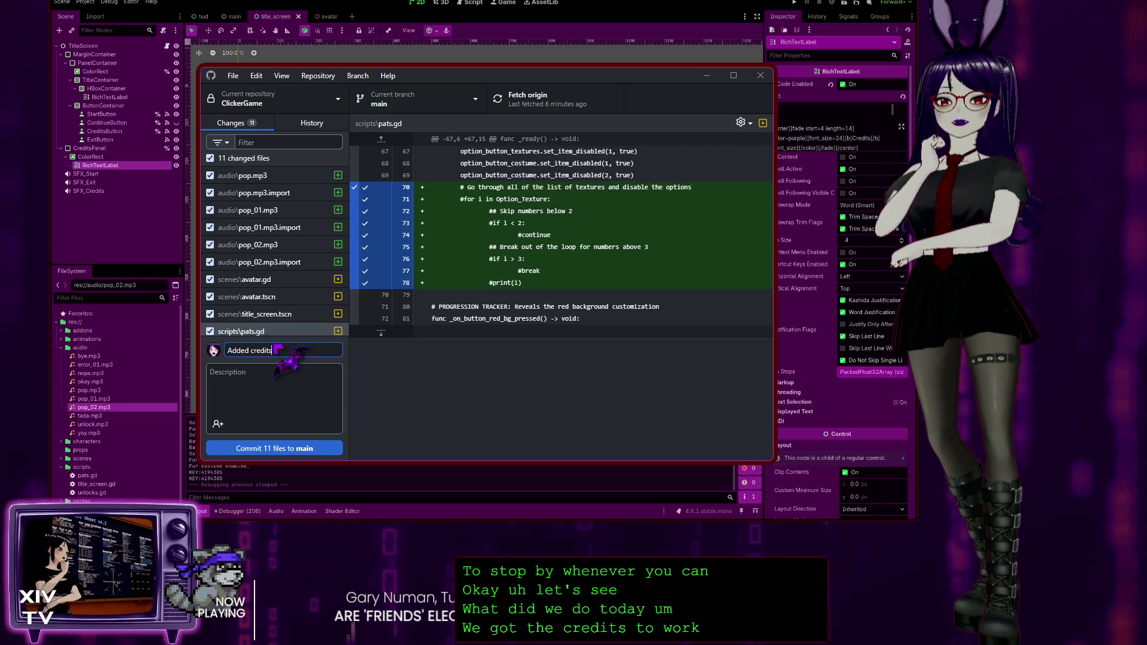
{"action": "type", "text": "el sl"}
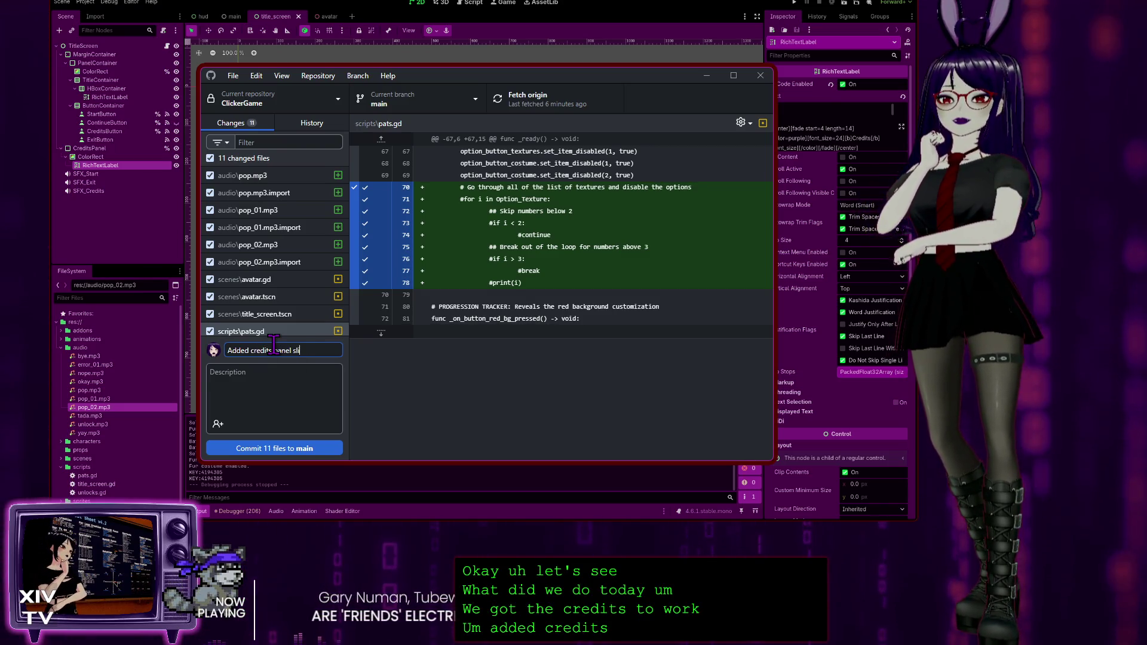
{"action": "type", "text": " in/out func"}
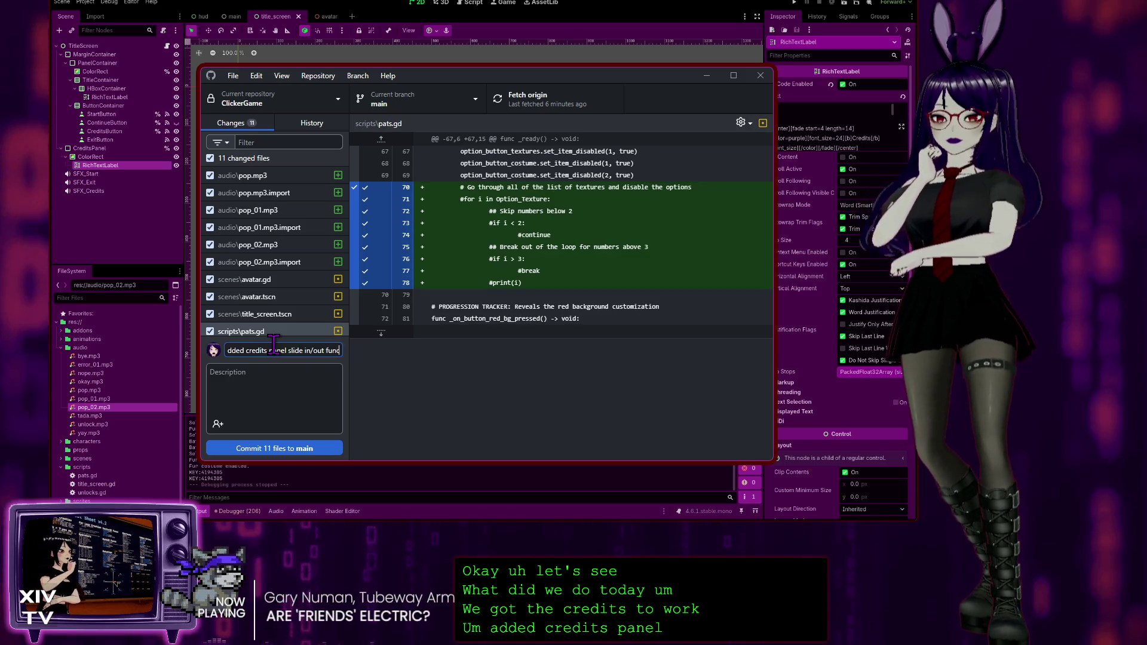
{"action": "type", "text": "tionality"}
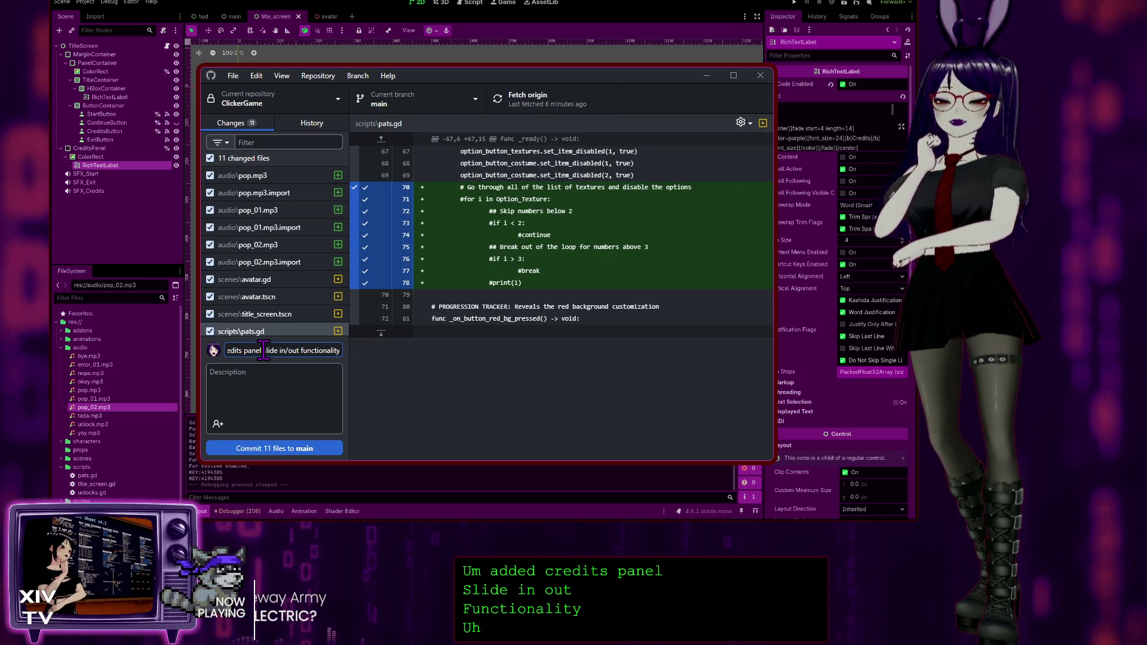
{"action": "left_click", "coordinate": [262, 380]}
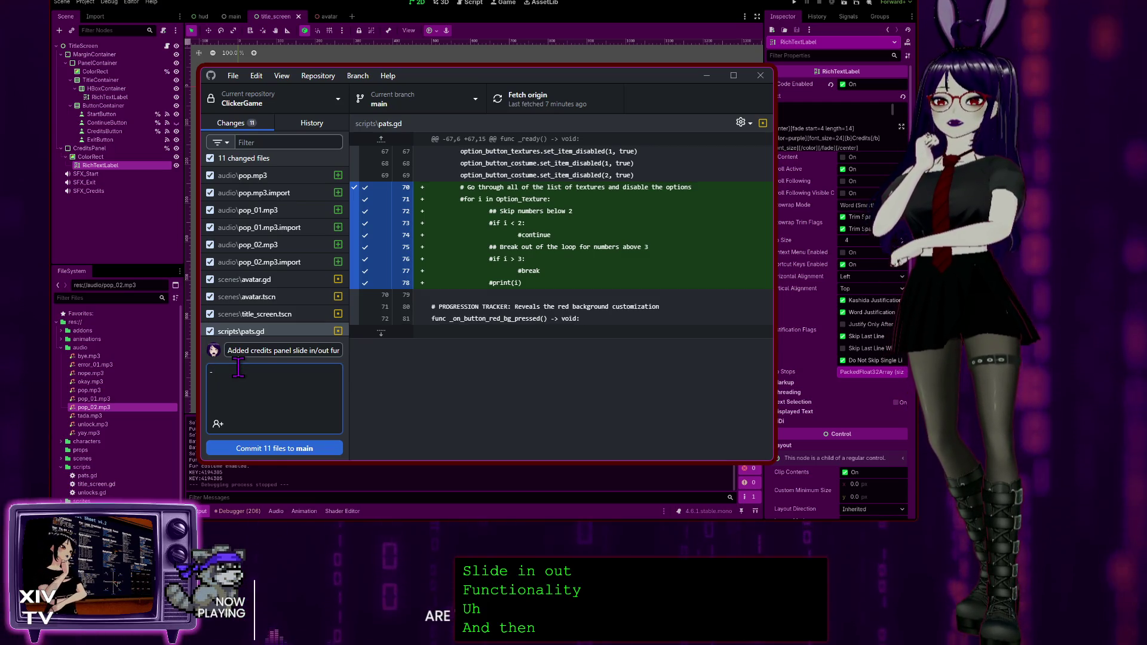
Write description bullets '- Credits panel slides in/out on button press' and '- Added names to credits'
{"action": "type", "text": "ts panel"}
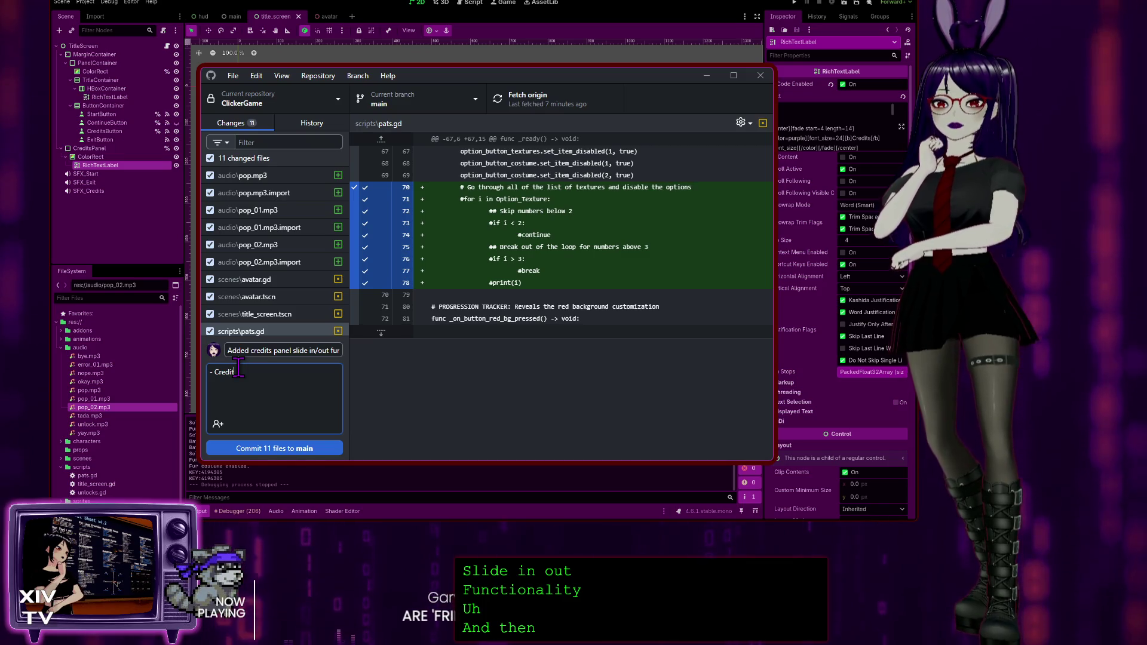
{"action": "type", "text": " no longer place"}
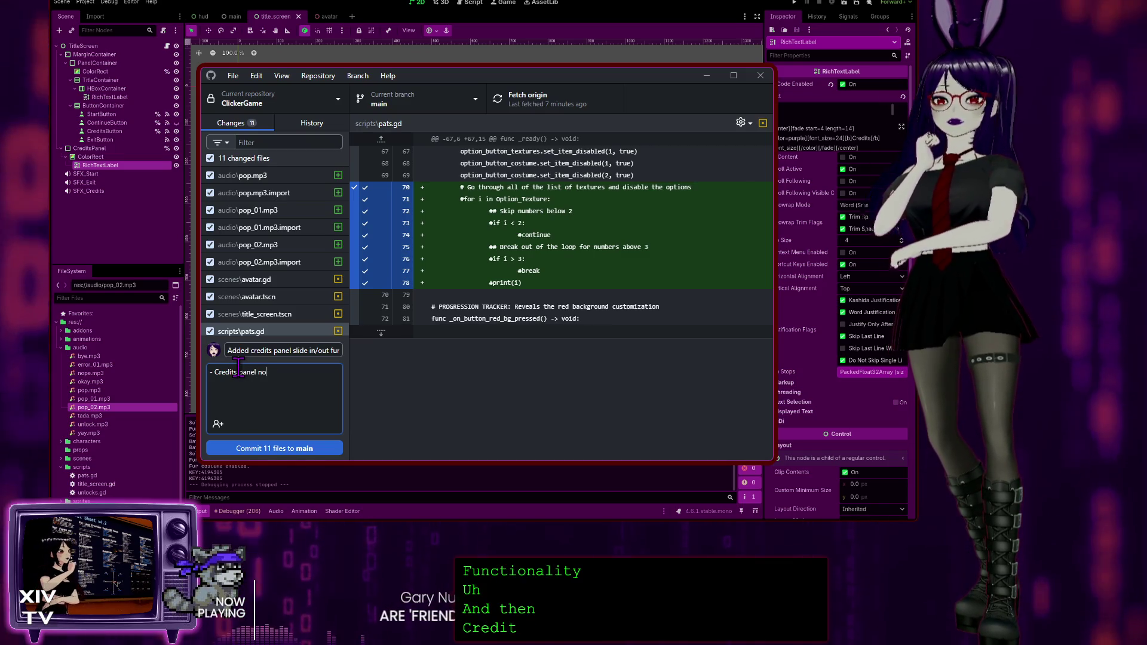
{"action": "key", "text": "BackSpace"}
{"action": "key", "text": "BackSpace"}
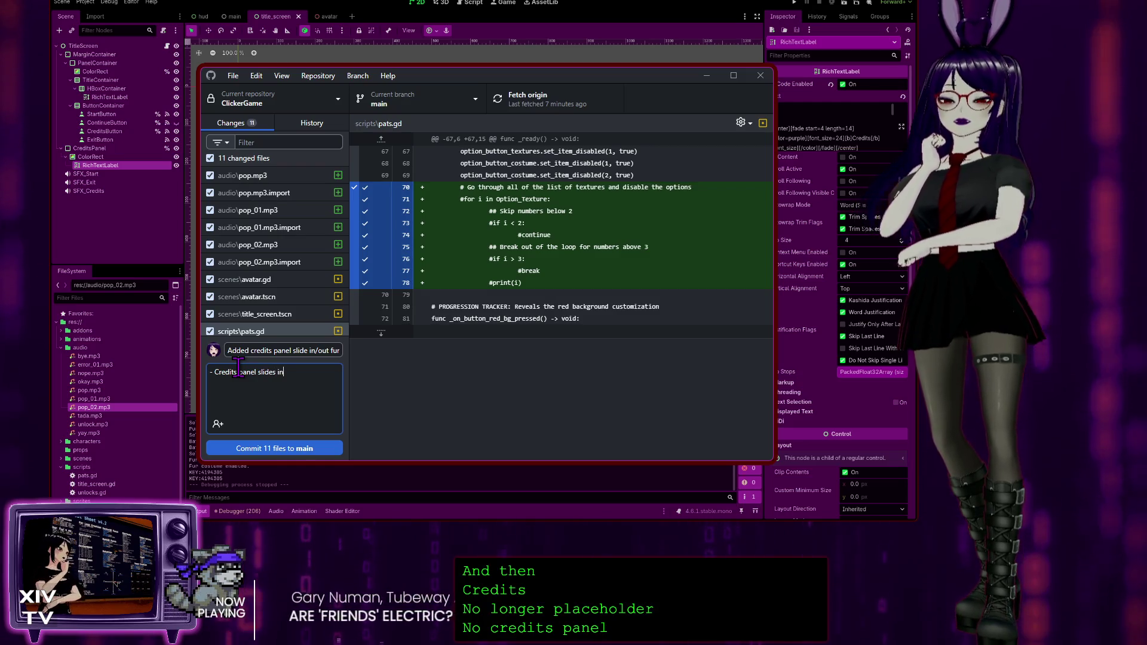
{"action": "type", "text": "out "}
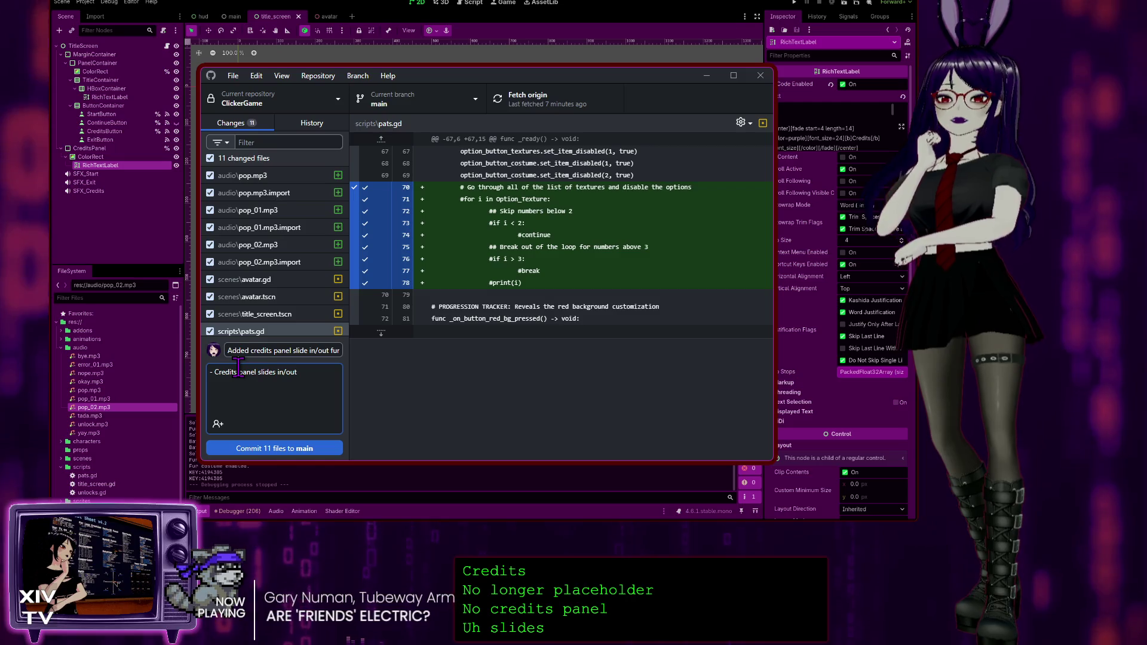
{"action": "type", "text": "on bu"}
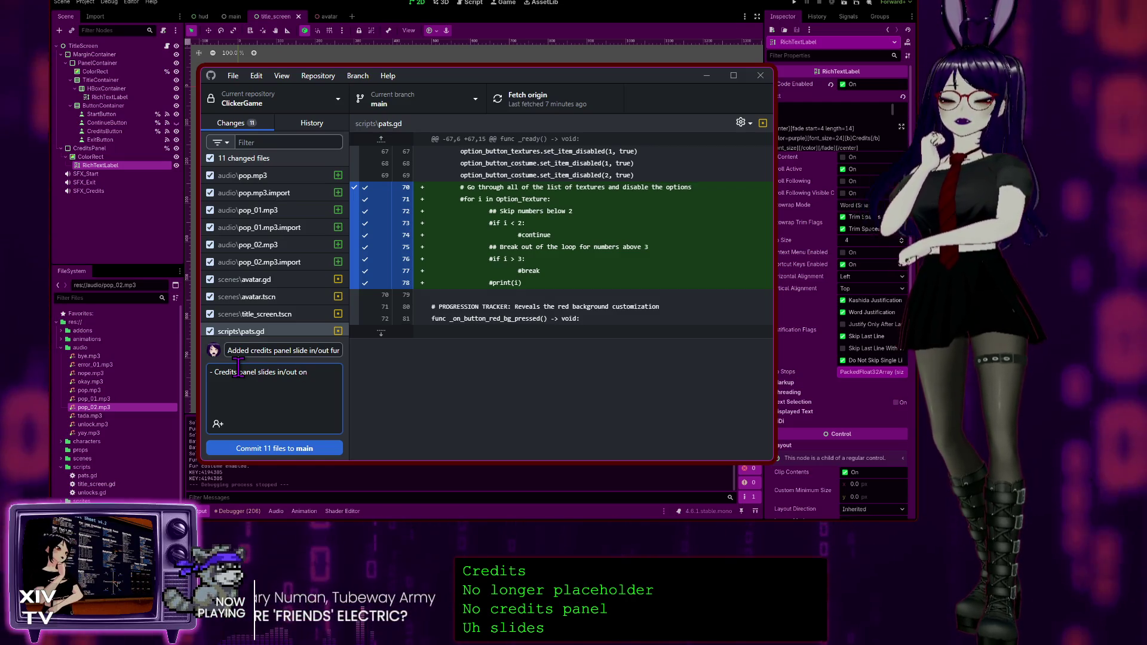
{"action": "type", "text": "tton press"}
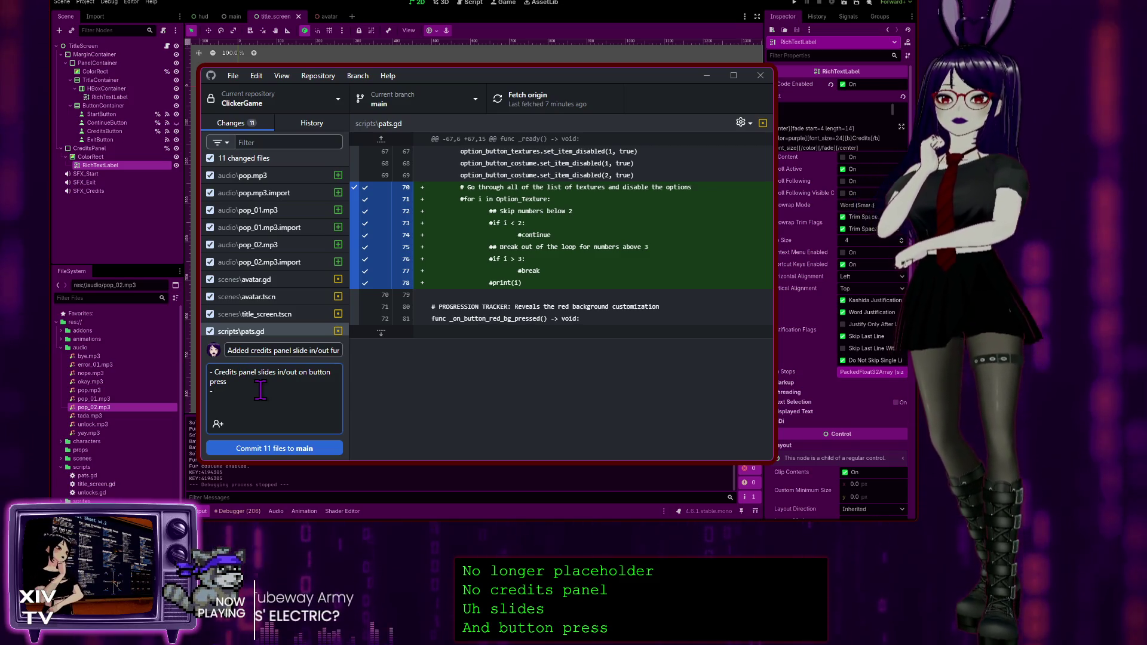
{"action": "type", "text": "Added na"}
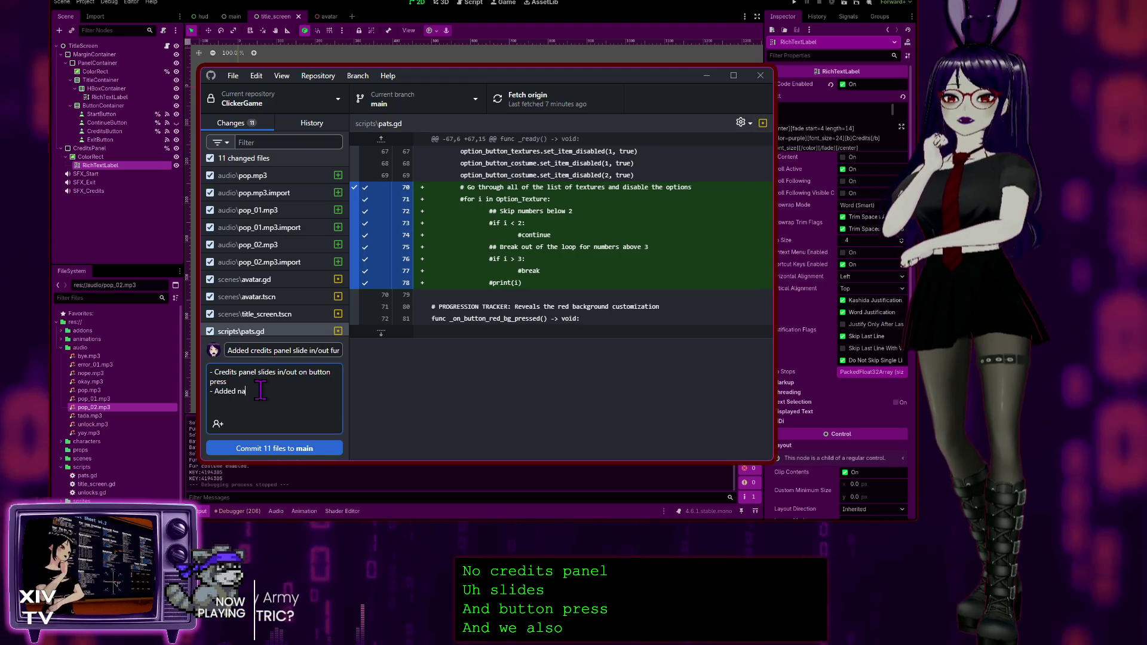
{"action": "type", "text": "mes to credits"}
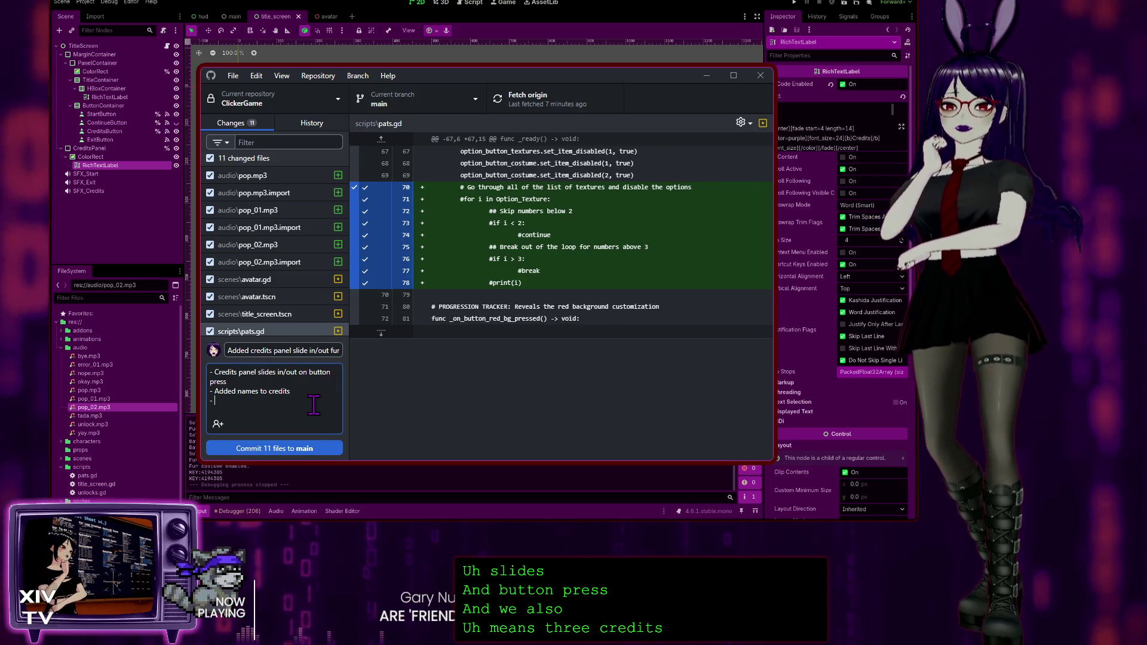
{"action": "key", "text": "Return"}
{"action": "type", "text": "-"}
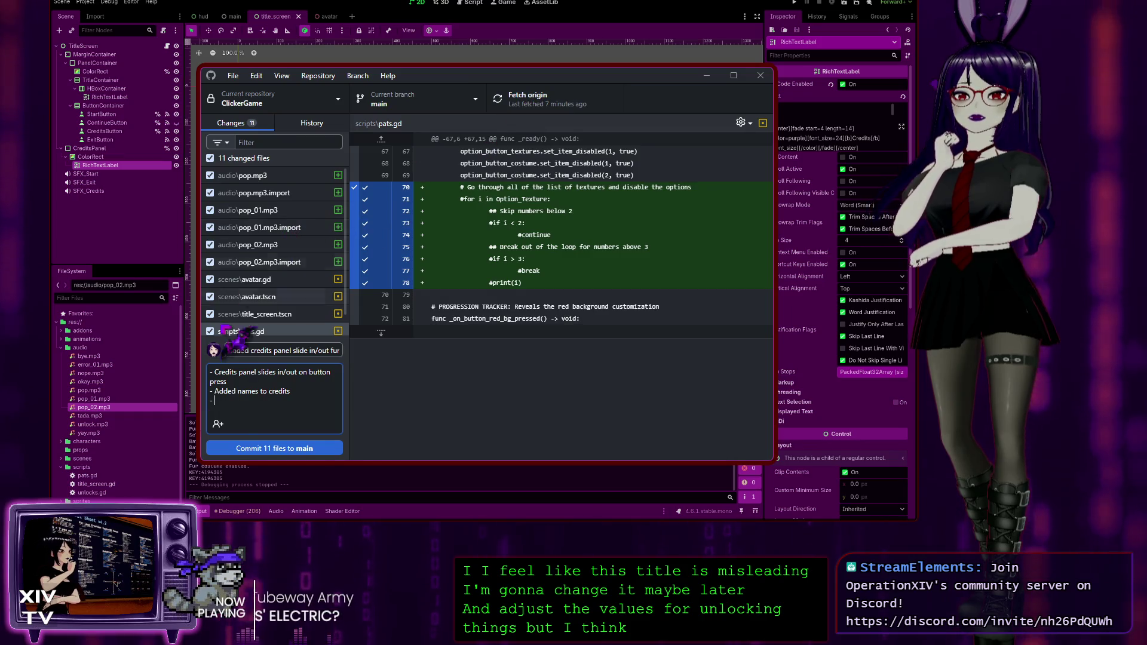
Add the bullet 'Added pop SFX for head pats' and review the changed-files list
{"action": "type", "text": "Added po"}
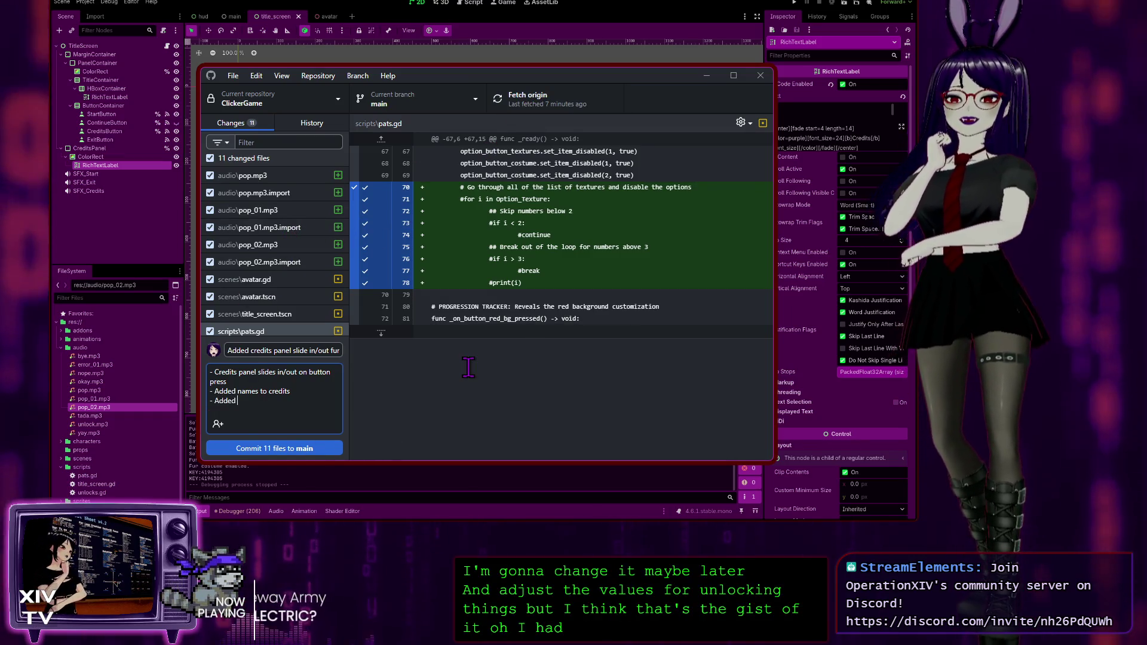
{"action": "type", "text": "p SFX for"}
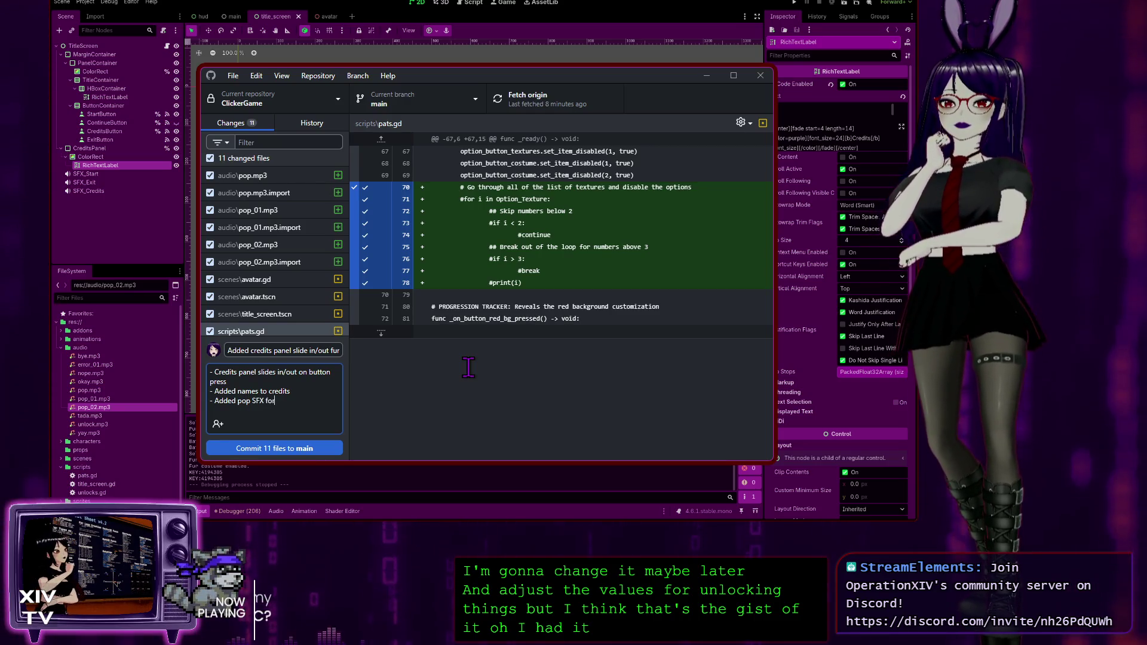
{"action": "type", "text": " head pats"}
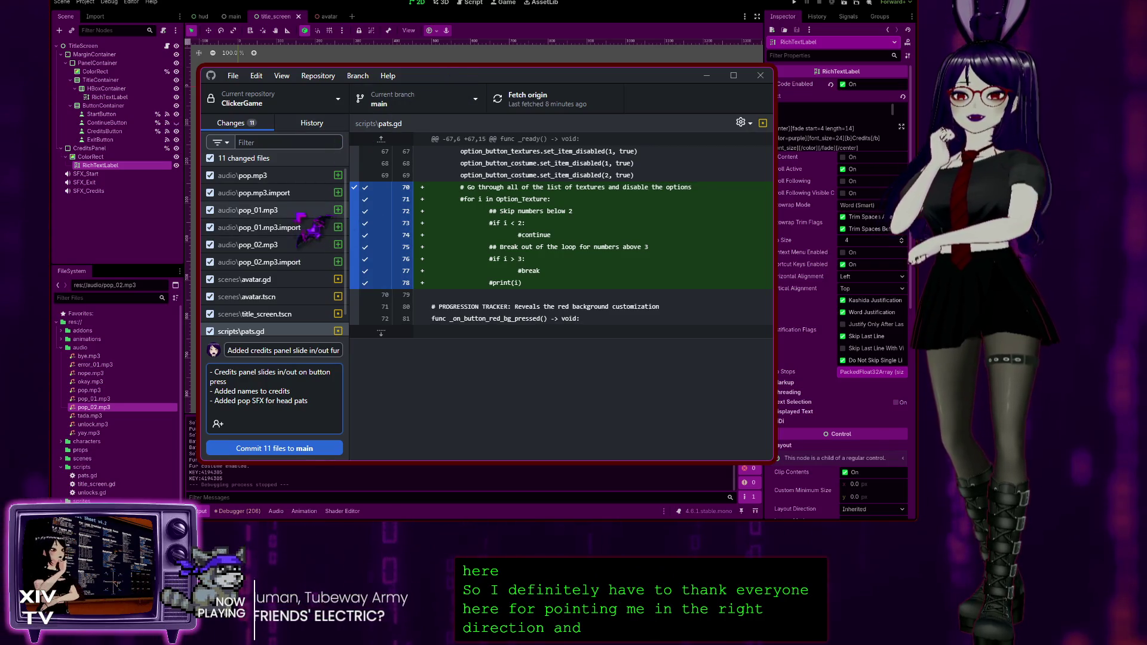
{"action": "scroll", "coordinate": [289, 226], "scroll_direction": "down", "scroll_amount": 1}
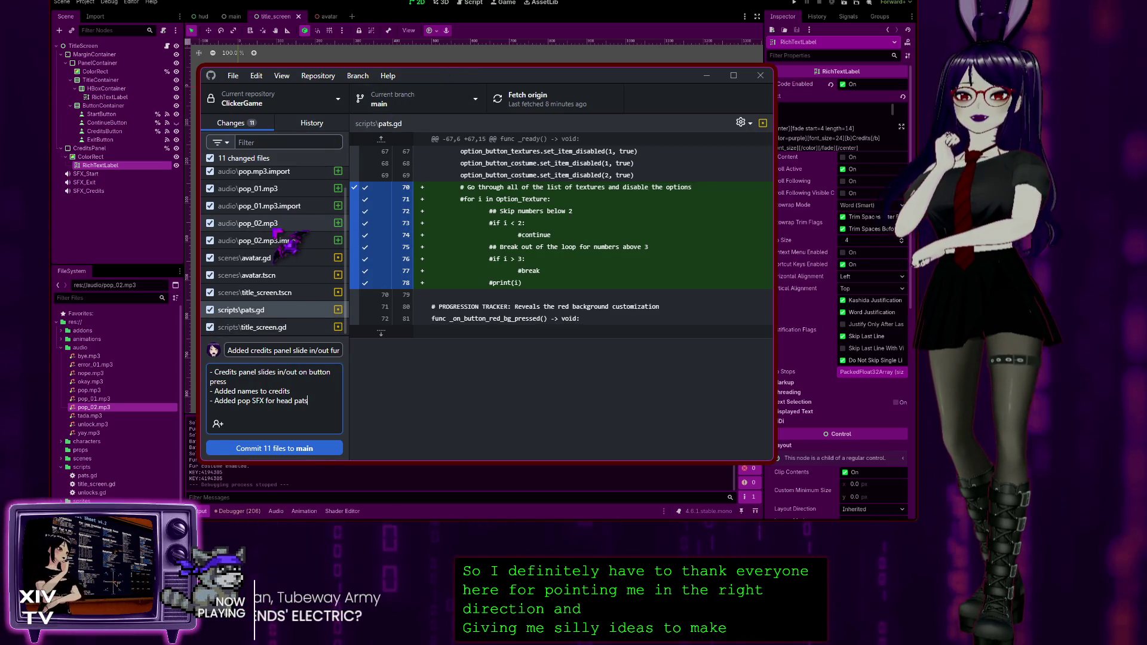
{"action": "scroll", "coordinate": [284, 229], "scroll_direction": "up", "scroll_amount": 1}
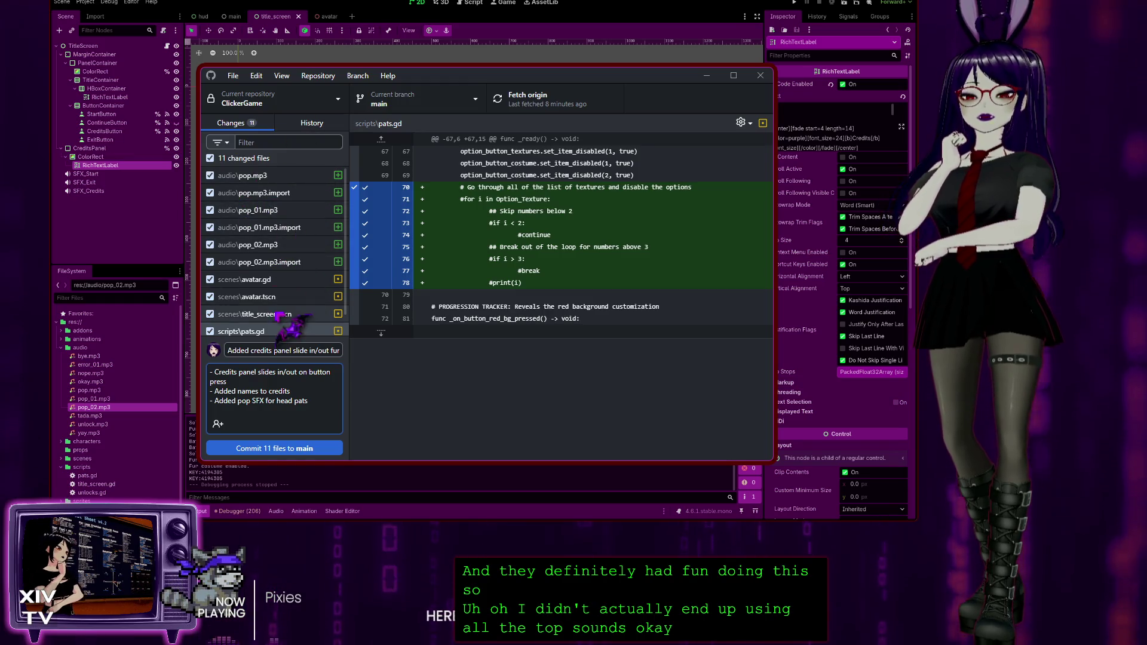
{"action": "scroll", "coordinate": [285, 294], "scroll_direction": "down", "scroll_amount": 1}
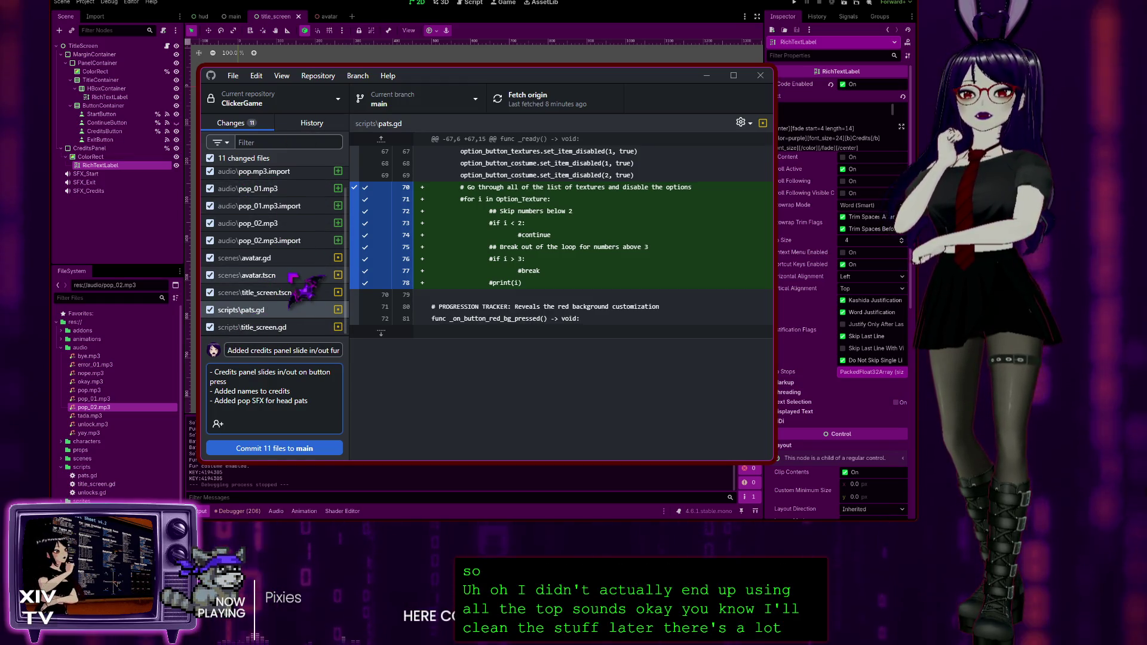
{"action": "scroll", "coordinate": [295, 284], "scroll_direction": "up", "scroll_amount": 1}
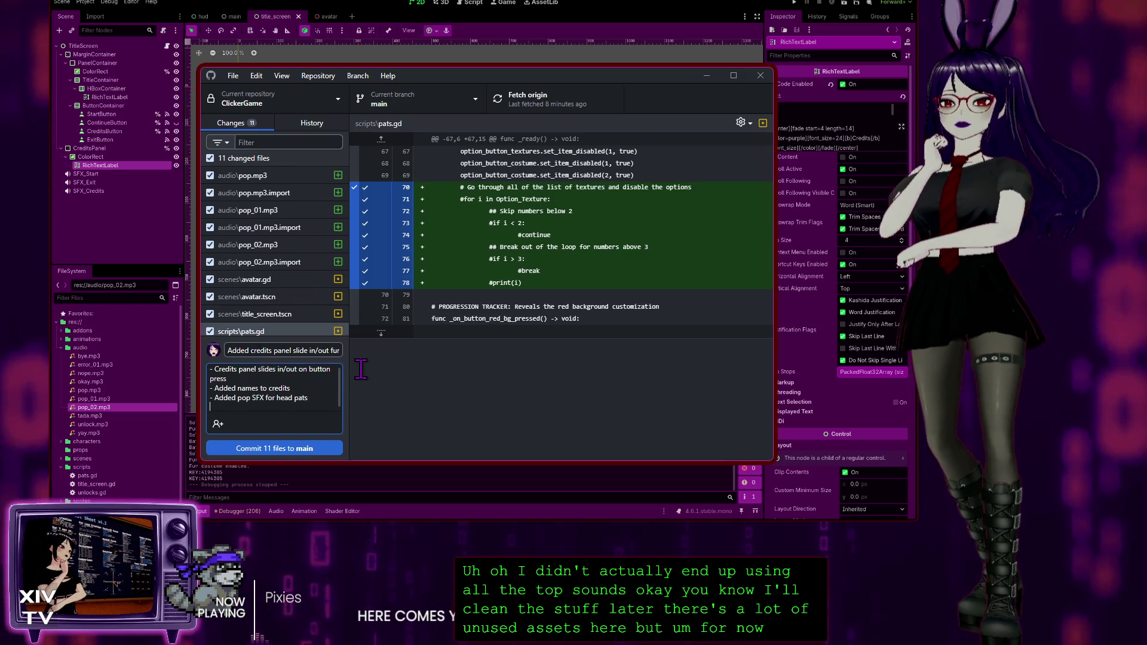
Add a 'TO DO:' section listing 'Clean up unused assets.' and 'Clean up TODO comments.'
{"action": "key", "text": "Return"}
{"action": "key", "text": "Return"}
{"action": "type", "text": "TO FO:"}
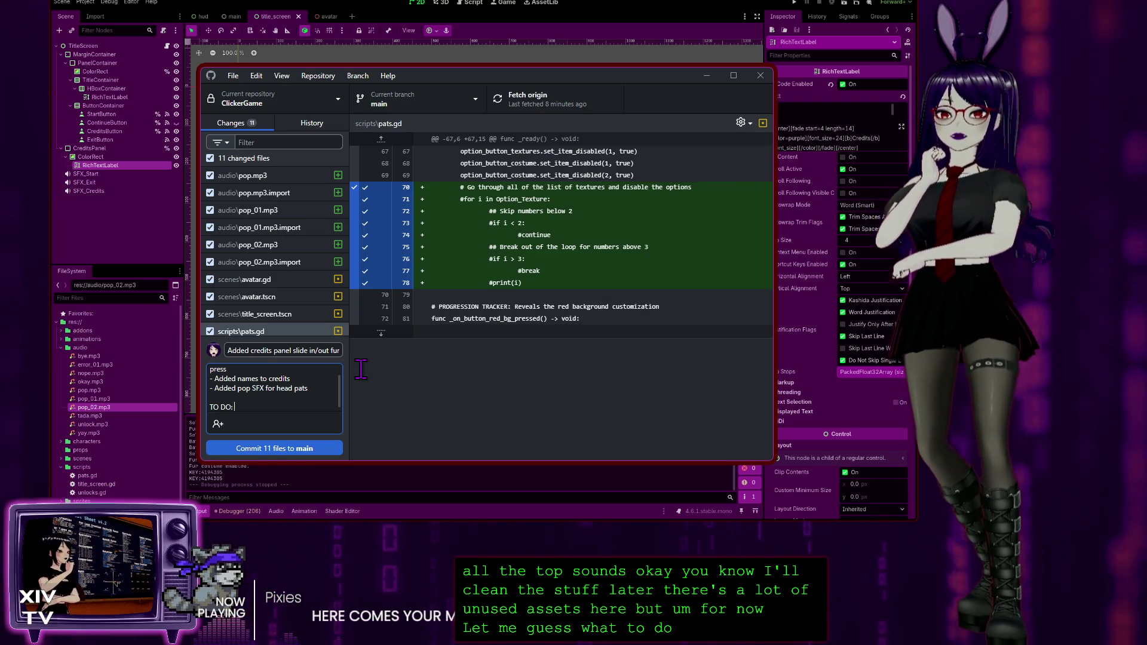
{"action": "type", "text": "used a"}
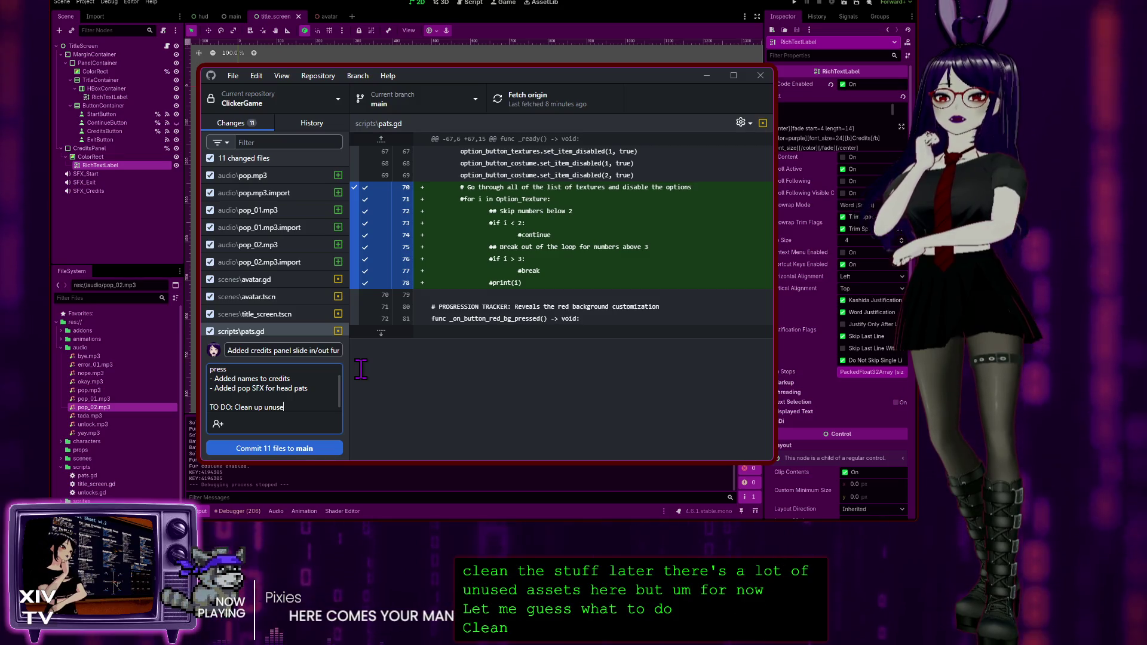
{"action": "type", "text": "ts."}
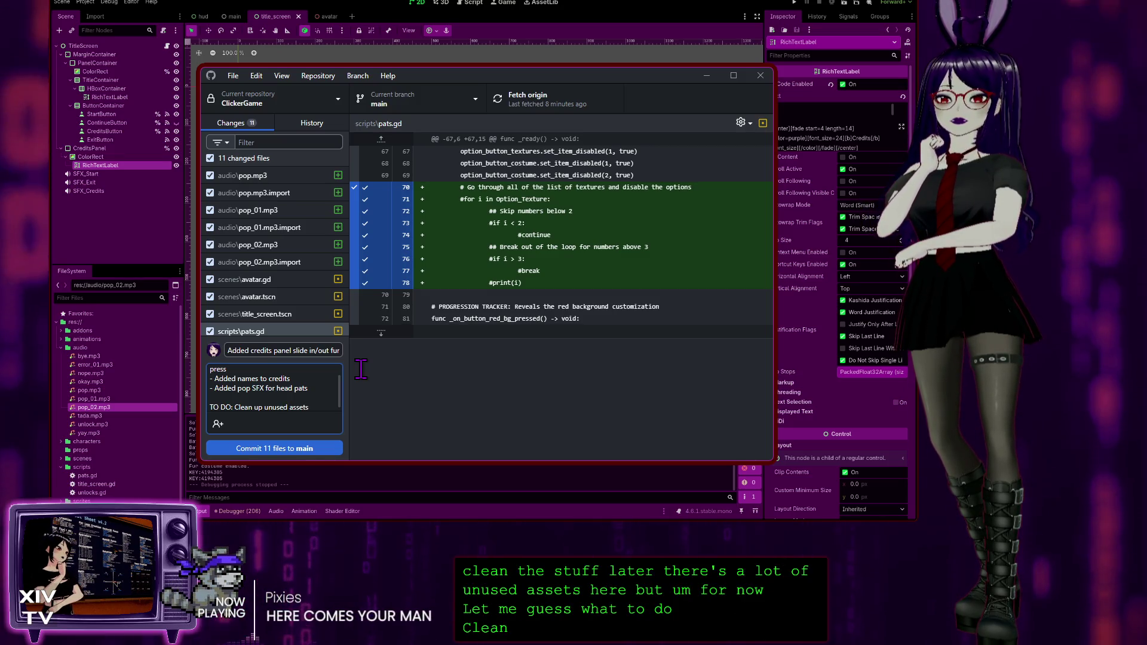
{"action": "key", "text": "Return"}
{"action": "key", "text": "Up"}
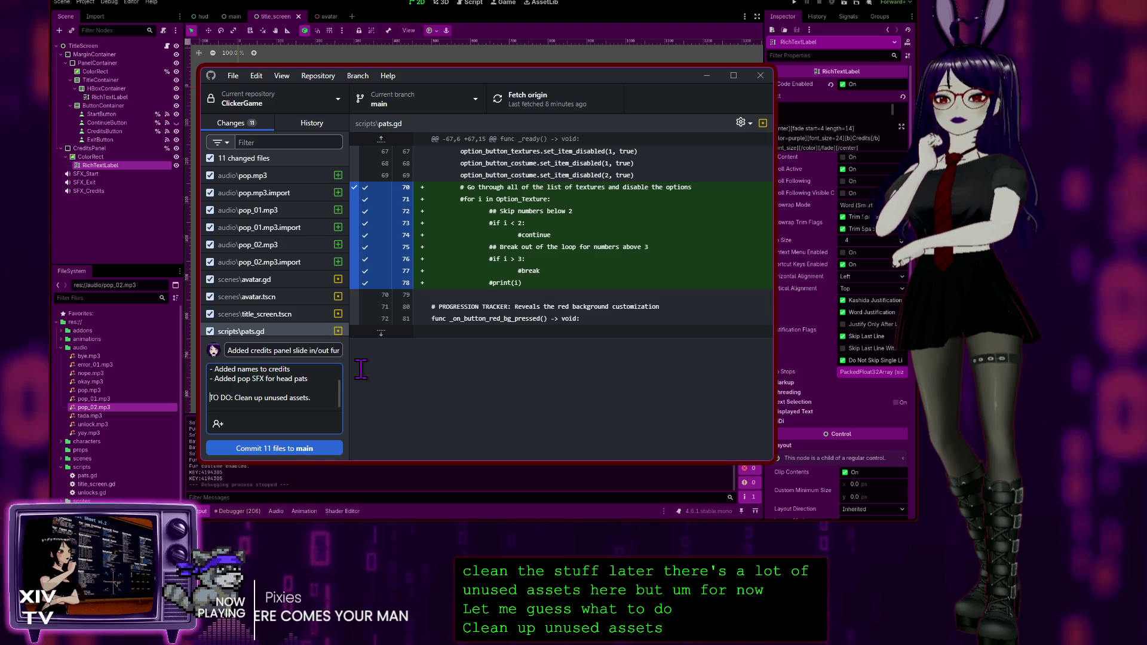
{"action": "key", "text": "Right"}
{"action": "key", "text": "Right"}
{"action": "key", "text": "Right"}
{"action": "key", "text": "Right"}
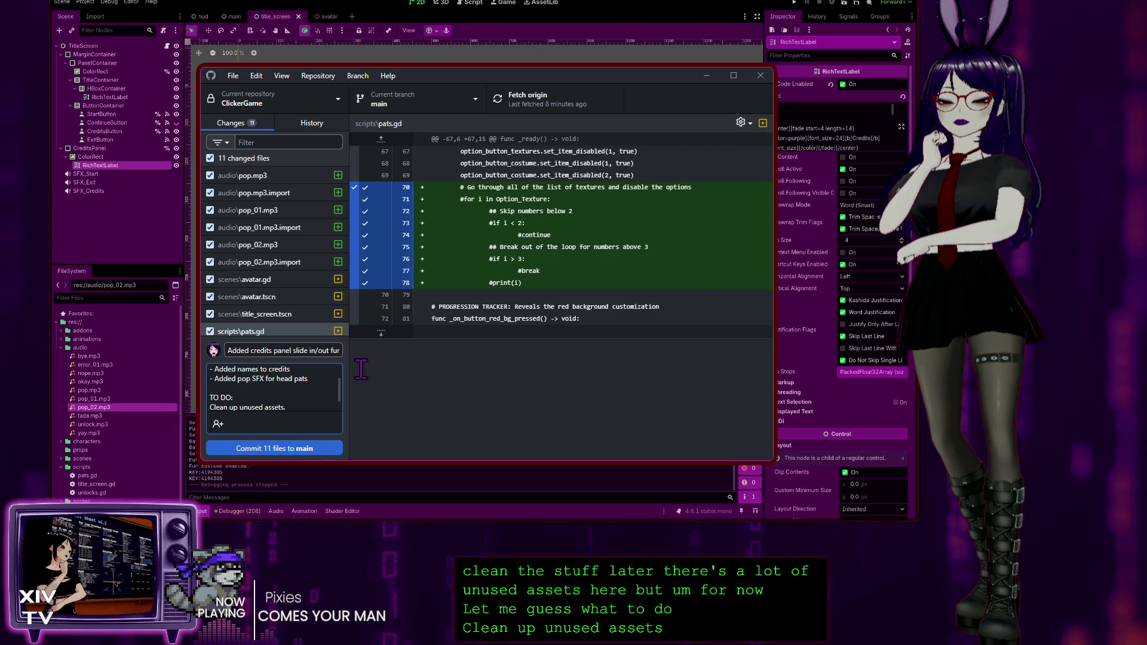
{"action": "key", "text": "Right"}
{"action": "key", "text": "Right"}
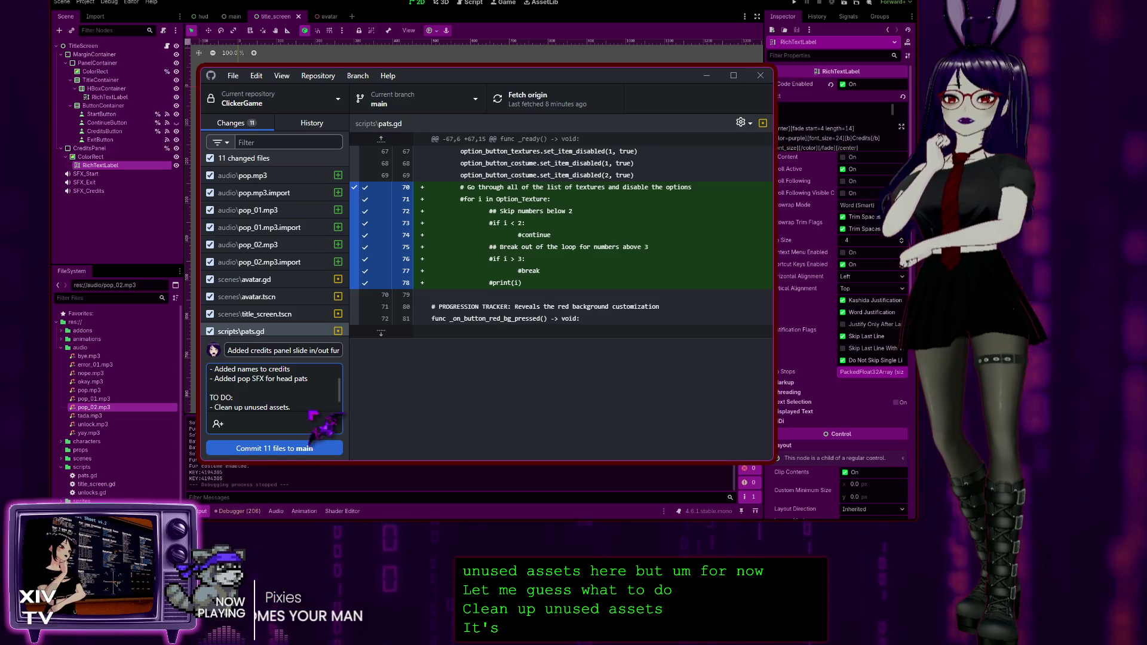
{"action": "key", "text": "Return"}
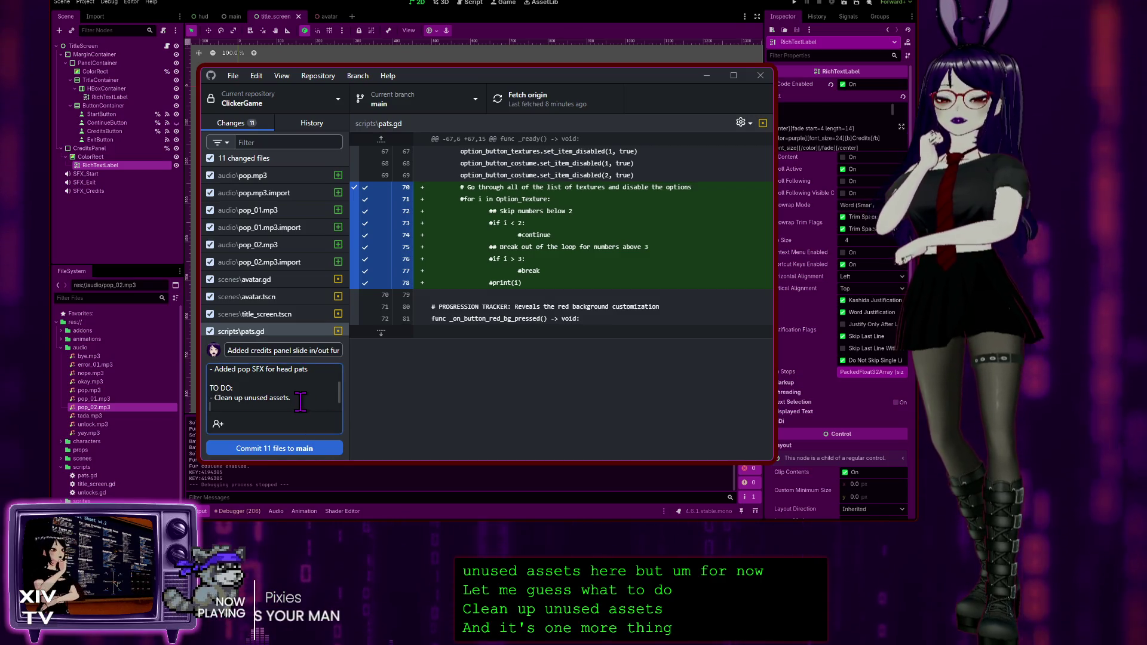
{"action": "type", "text": "Clean up"}
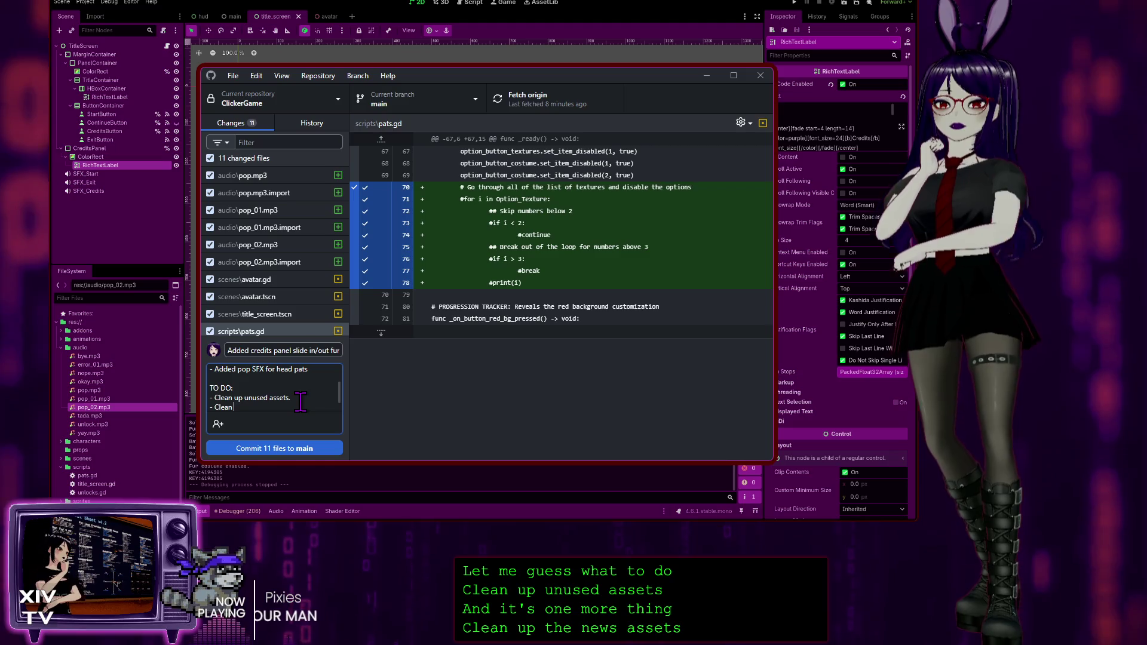
{"action": "type", "text": " co"}
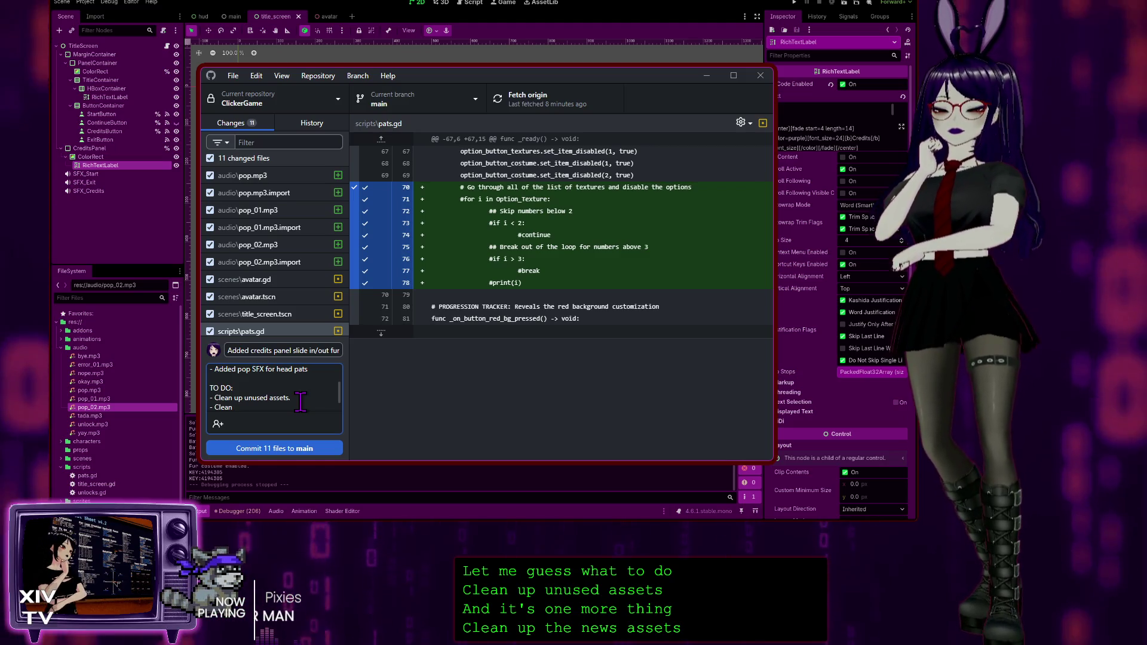
{"action": "type", "text": "mments."}
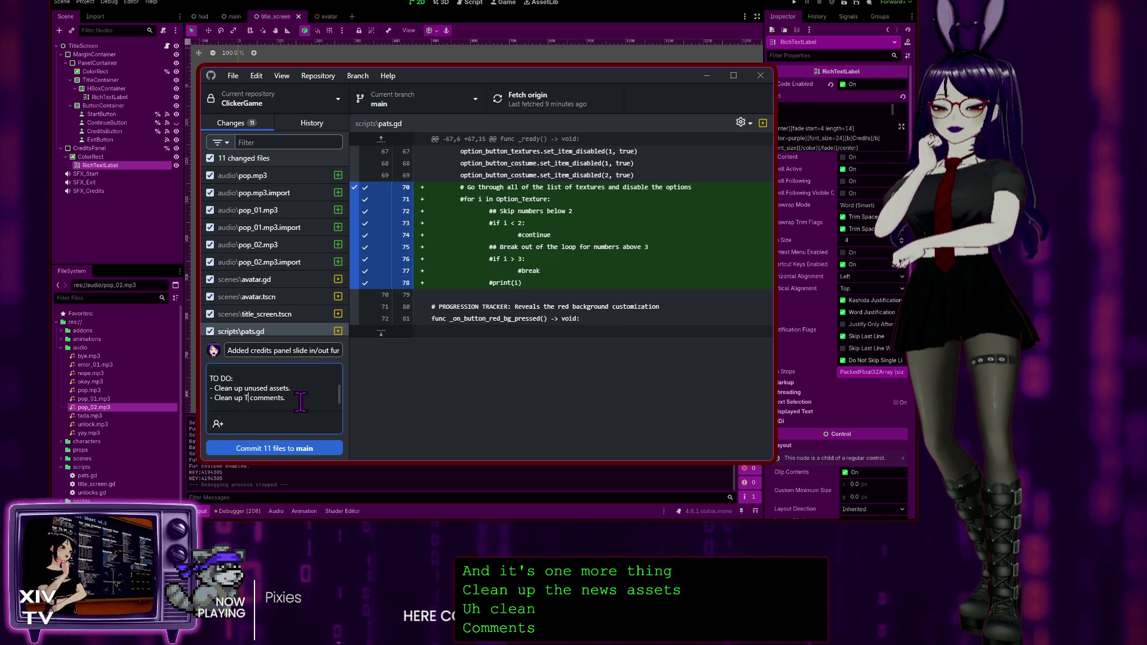
{"action": "type", "text": "OD"}
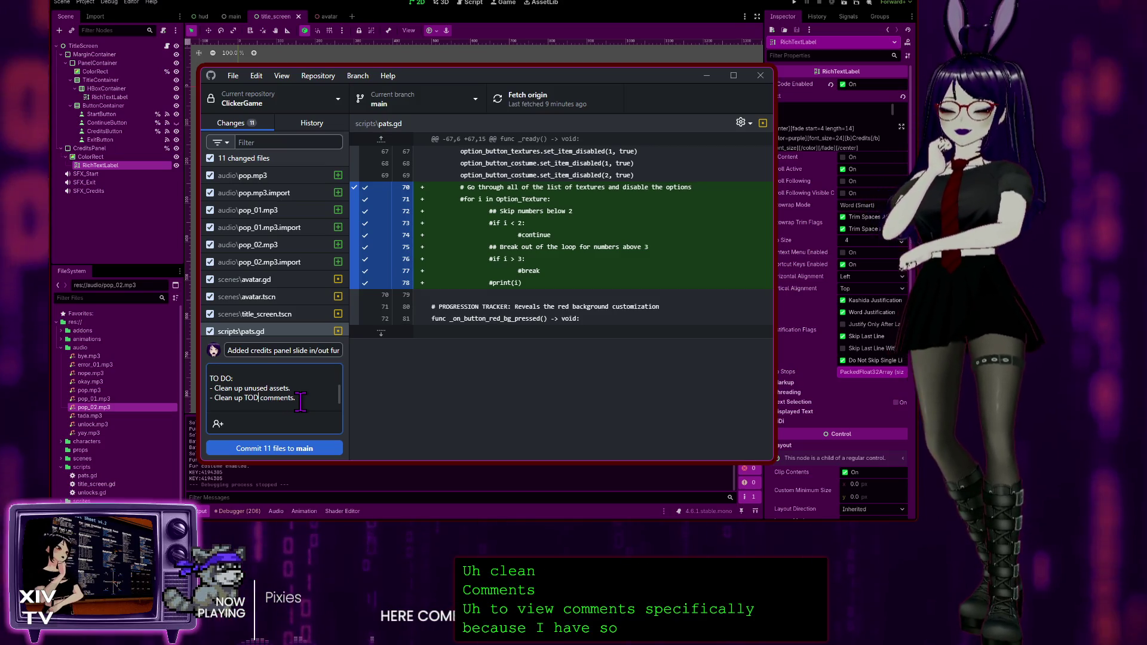
{"action": "type", "text": "O"}
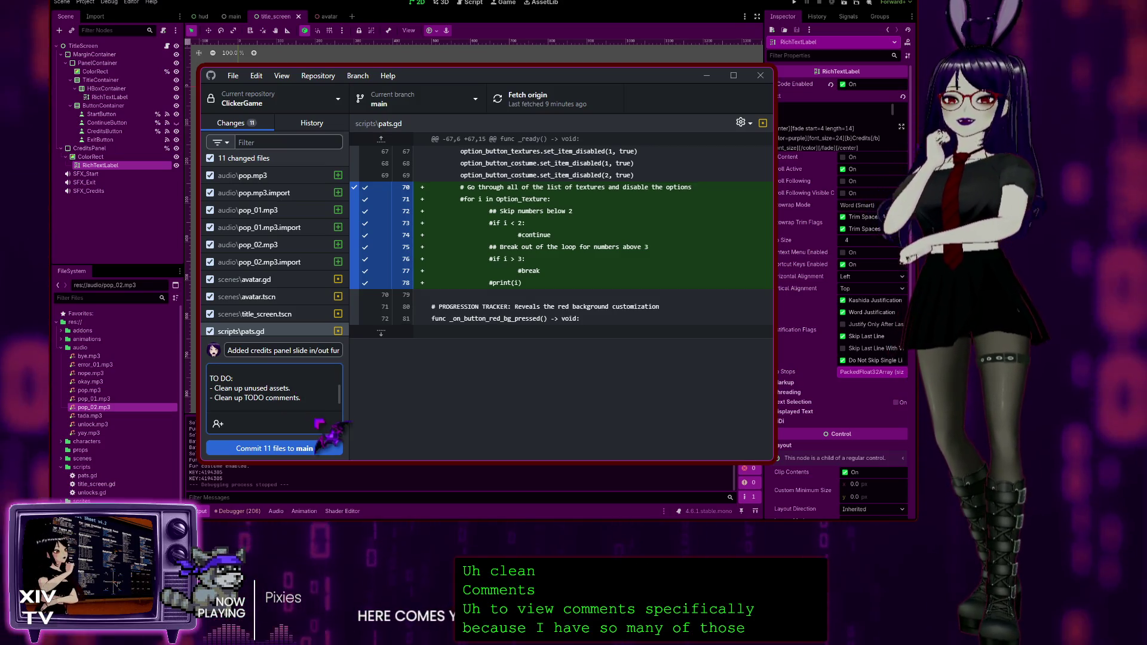
{"action": "key", "text": "Return"}
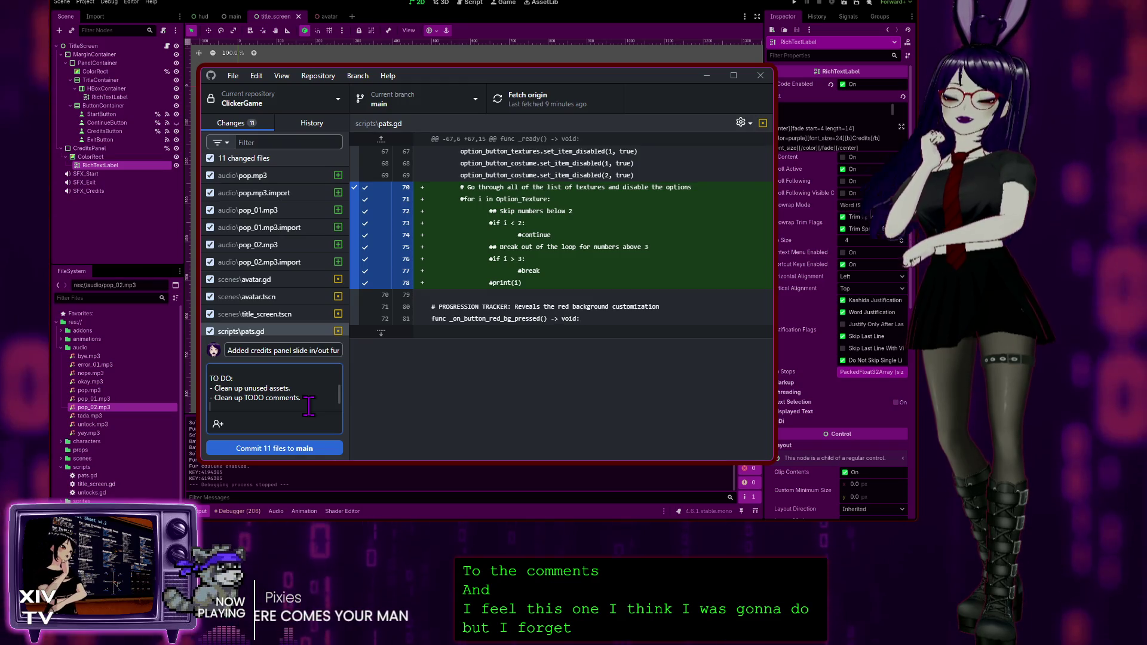
{"action": "scroll", "coordinate": [293, 391], "scroll_direction": "up", "scroll_amount": 3}
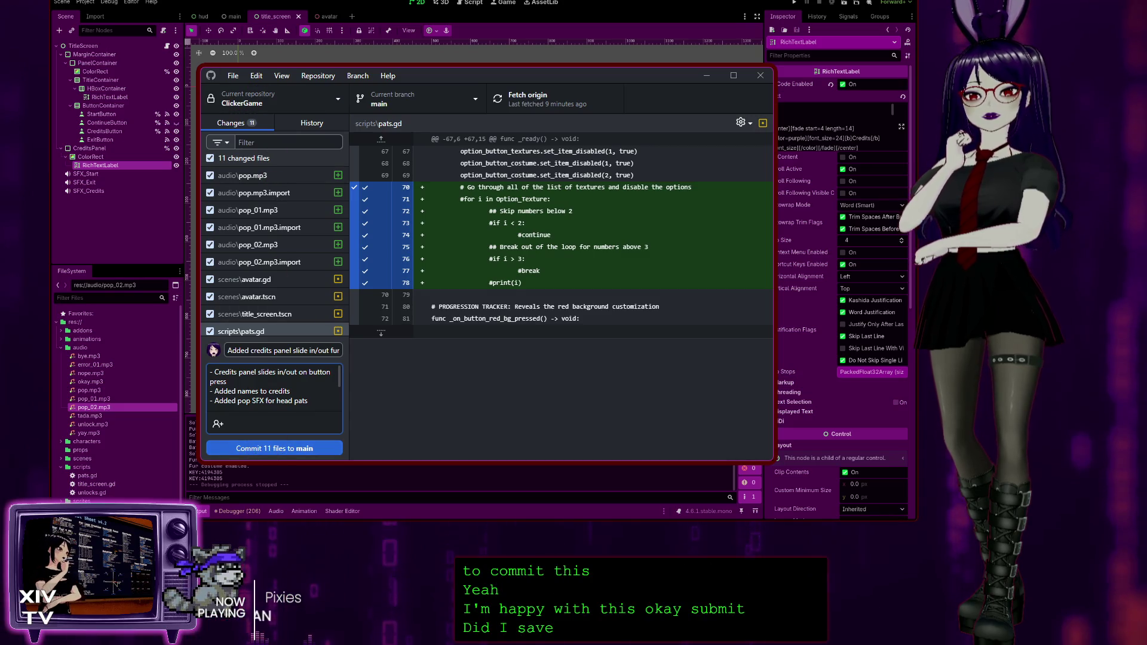
Commit the 11 files to main and minimize GitHub Desktop to reveal Godot's title_screen scene
{"action": "left_click", "coordinate": [371, 472]}
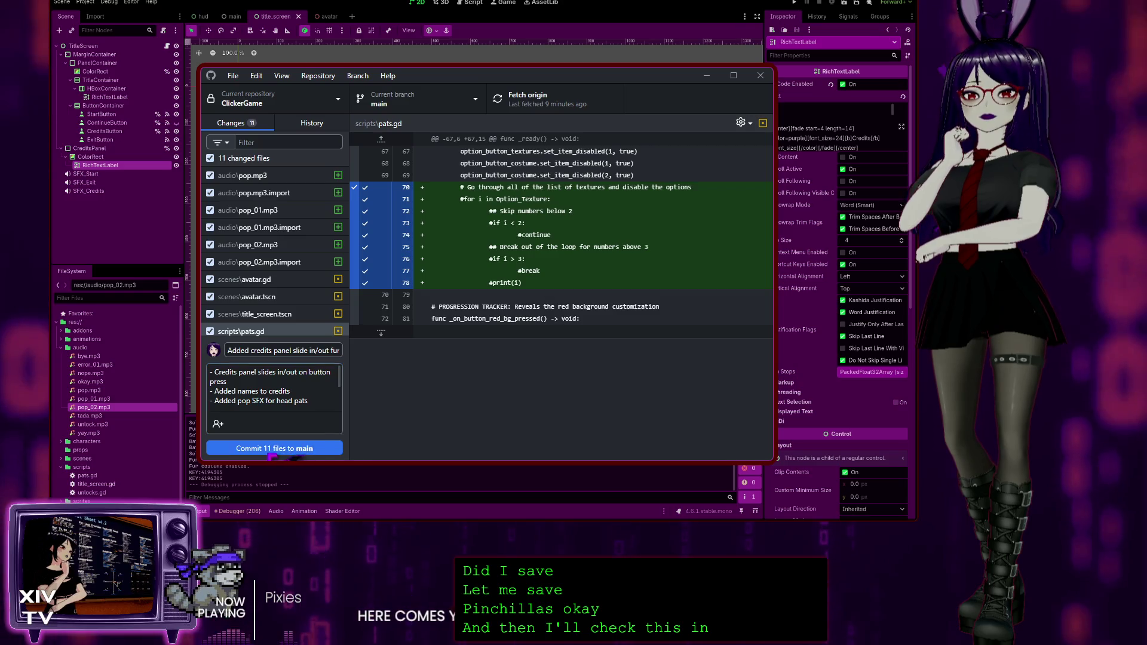
{"action": "left_click", "coordinate": [274, 448]}
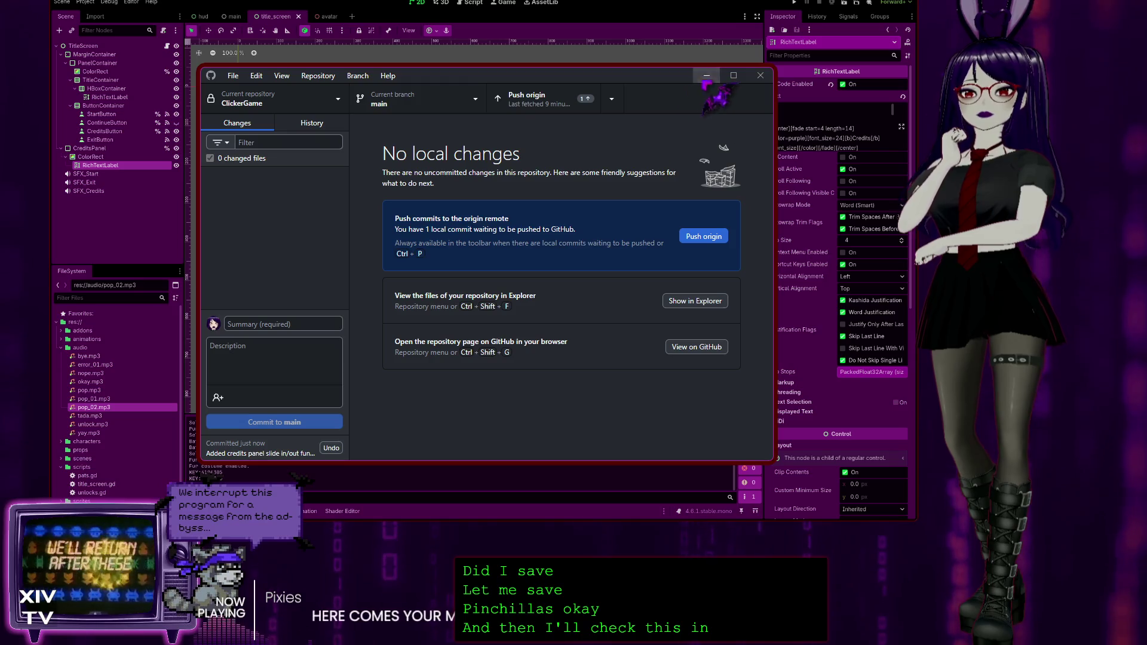
{"action": "left_click", "coordinate": [707, 78]}
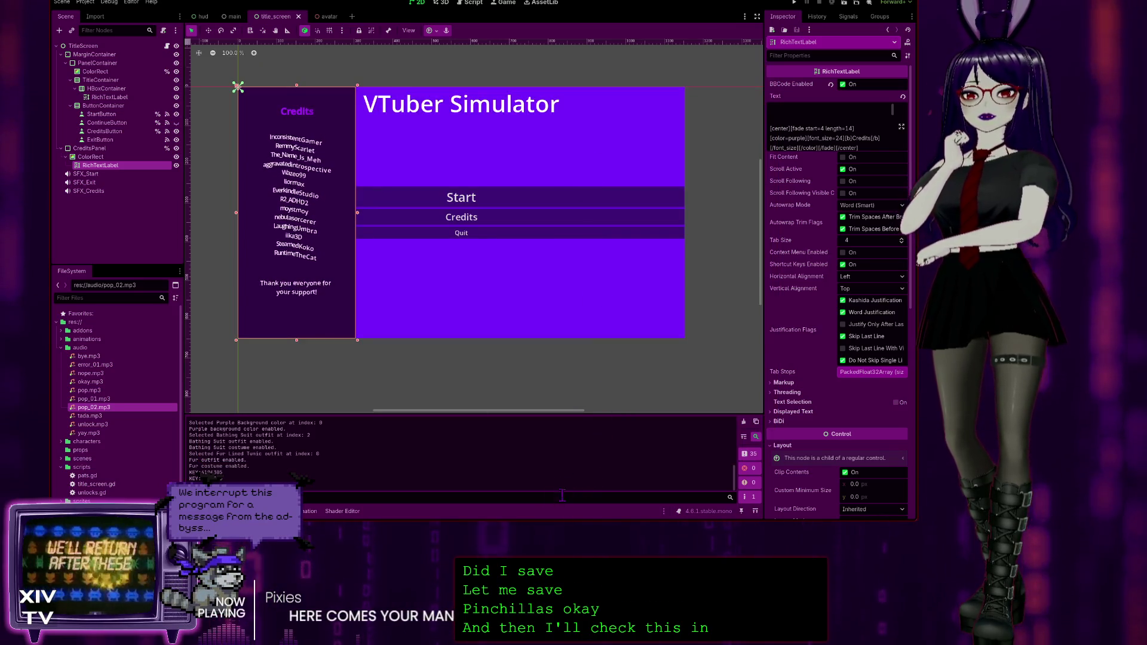